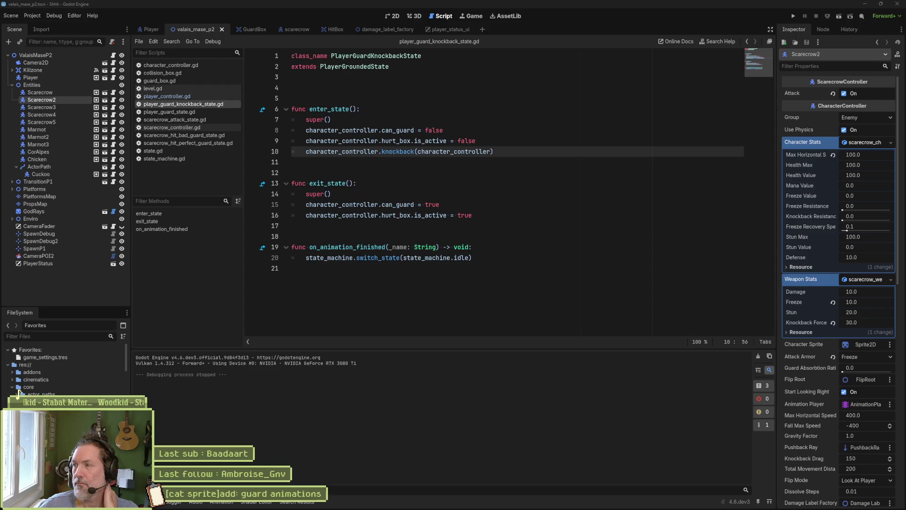
Open player_guard_state.gd from the Player scene's Guard node and unfold enter_state and exit_state.
key("alt+Tab")
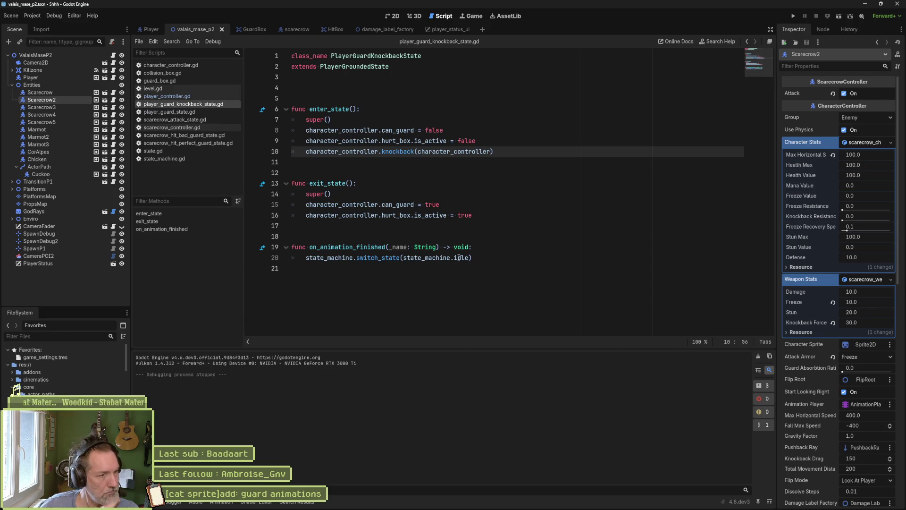
left_click(150, 29)
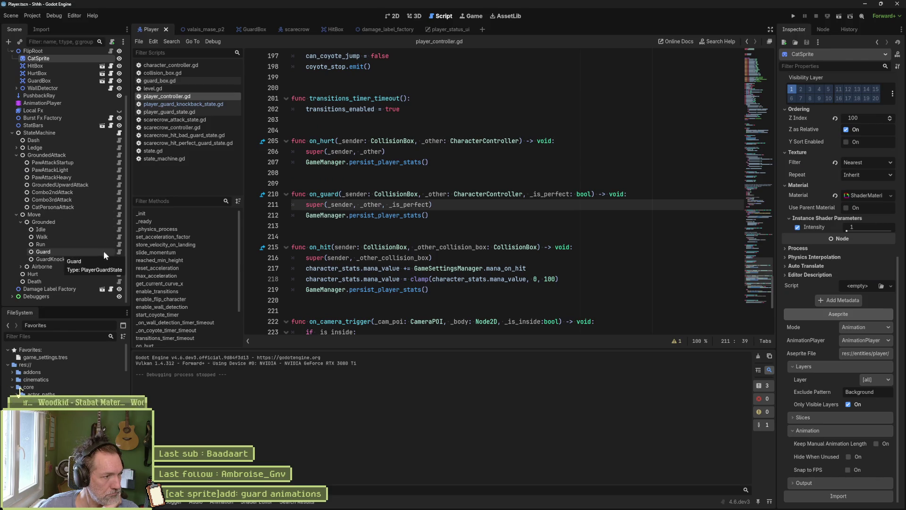
left_click(119, 251)
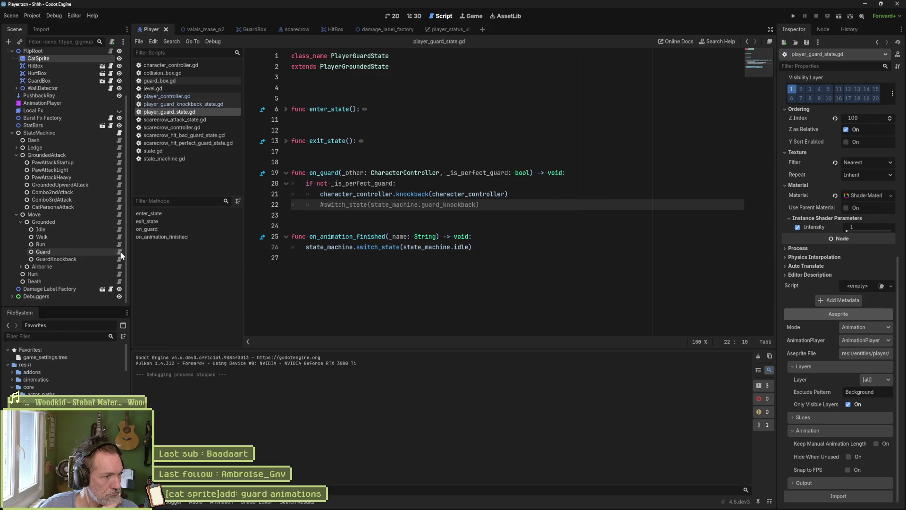
left_click(286, 109)
left_click(286, 183)
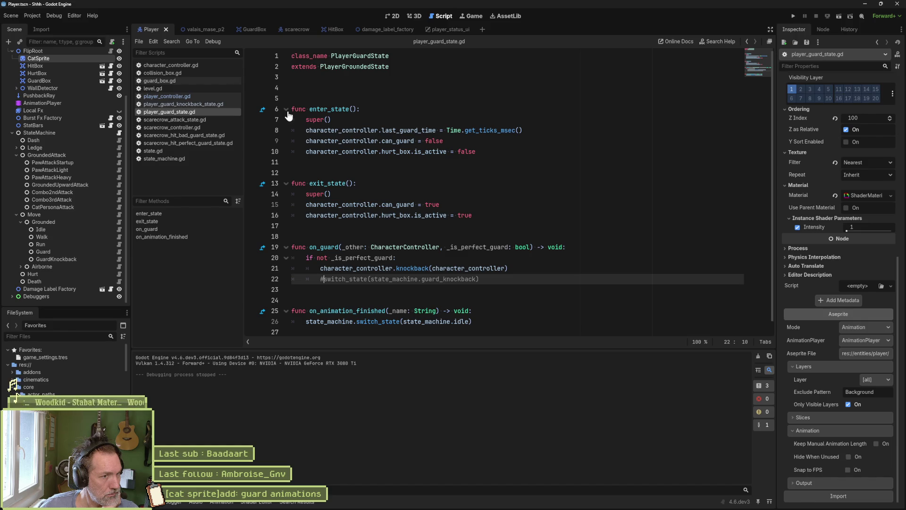
double_click(412, 129)
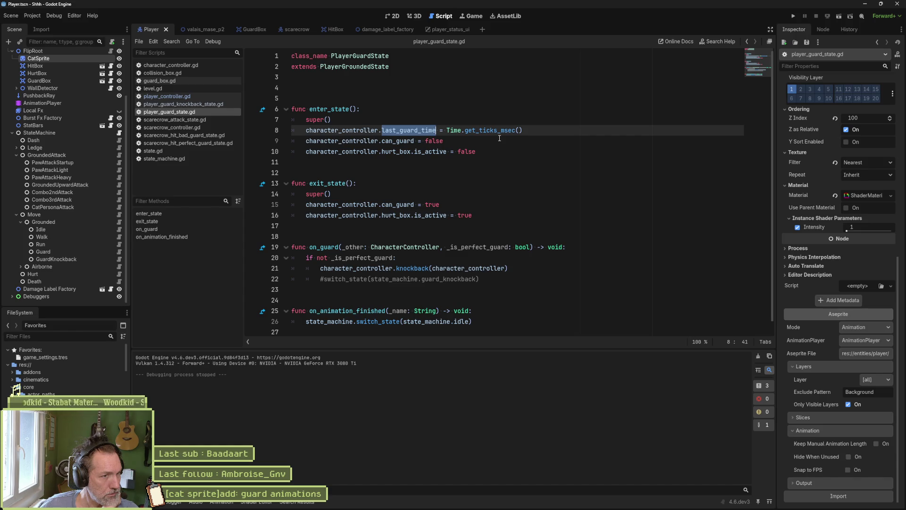
Fold enter_state and exit_state again and jump to knockback's definition in character_controller.gd.
left_click(286, 109)
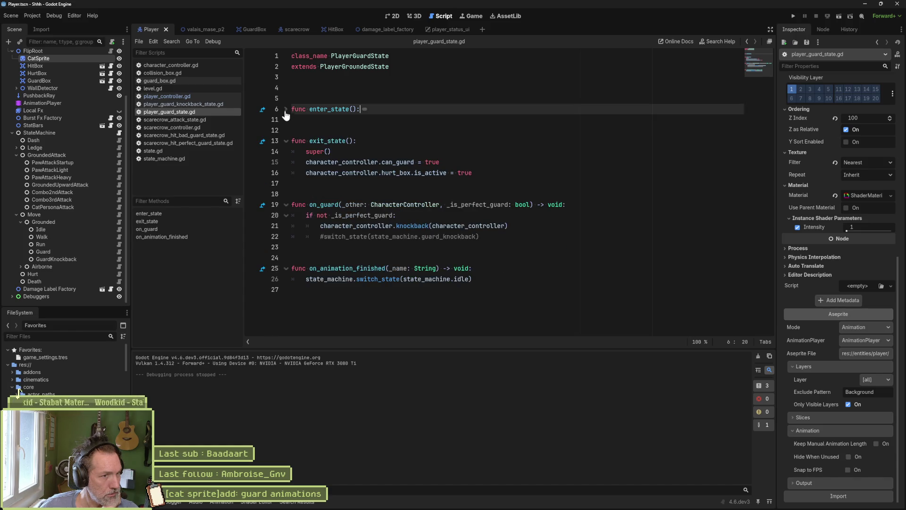
left_click(286, 141)
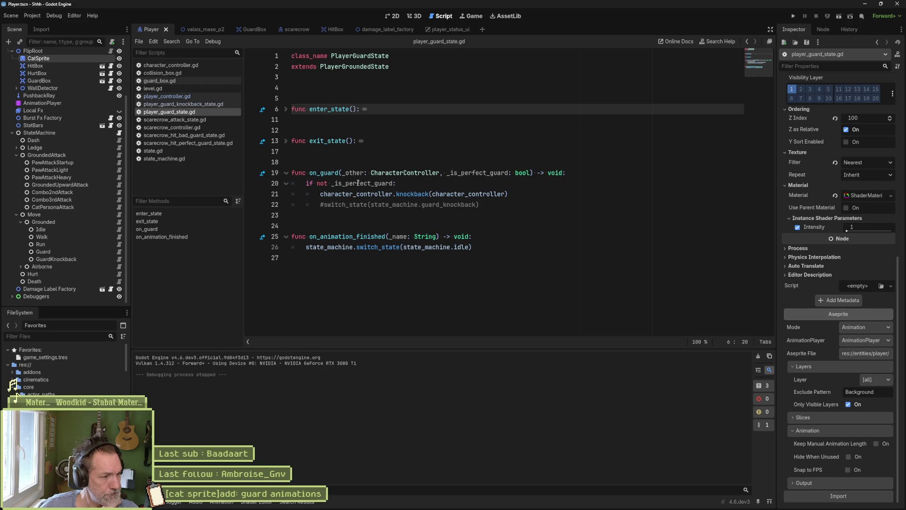
double_click(324, 172)
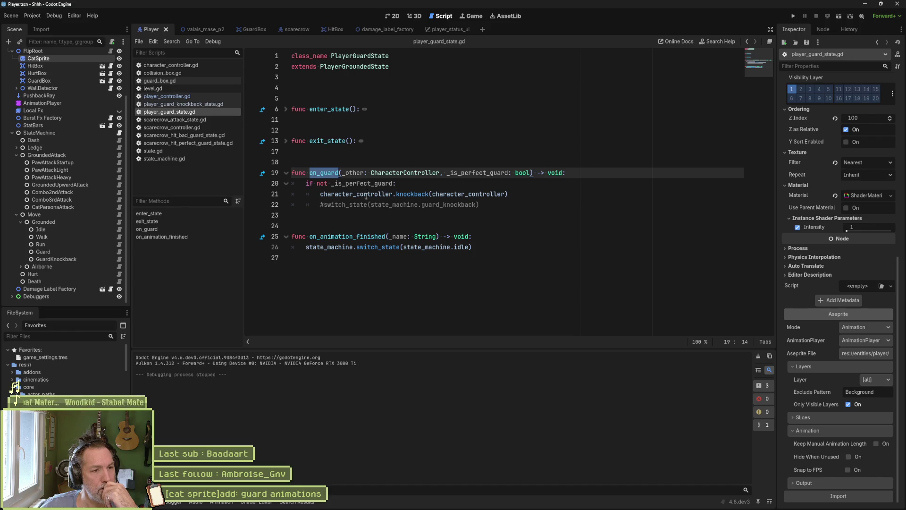
mouse_move(414, 194)
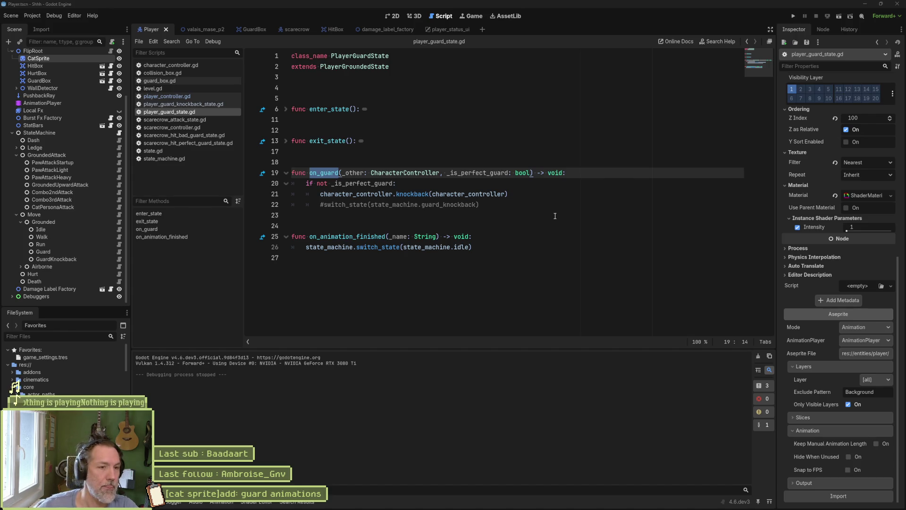
left_click(415, 196, "ctrl")
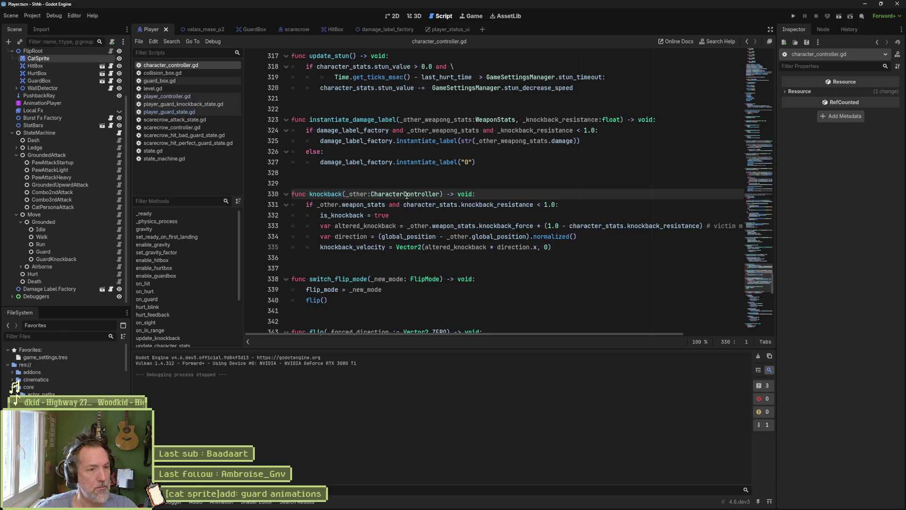
Pass _other to knockback on line 21, breakpoint that line, and switch to valais_mase_p2.
key("alt+Left")
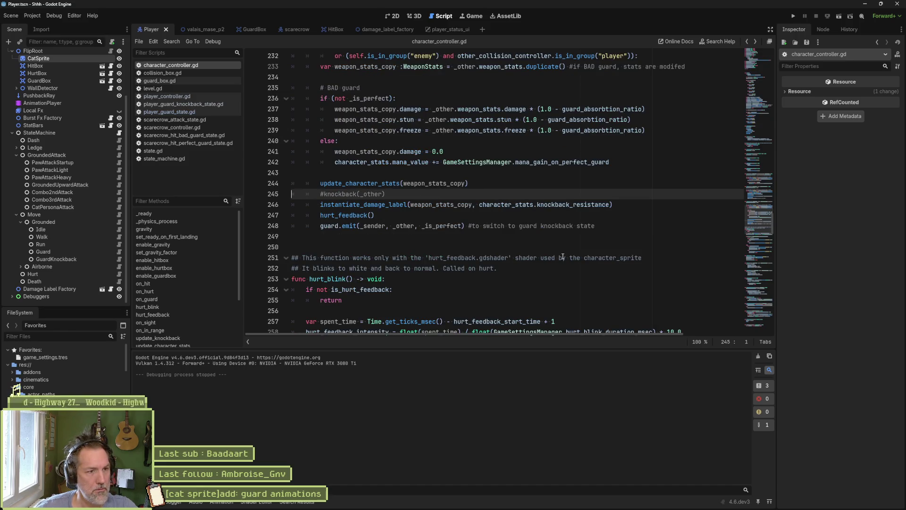
key("alt+Right")
key("alt+Right")
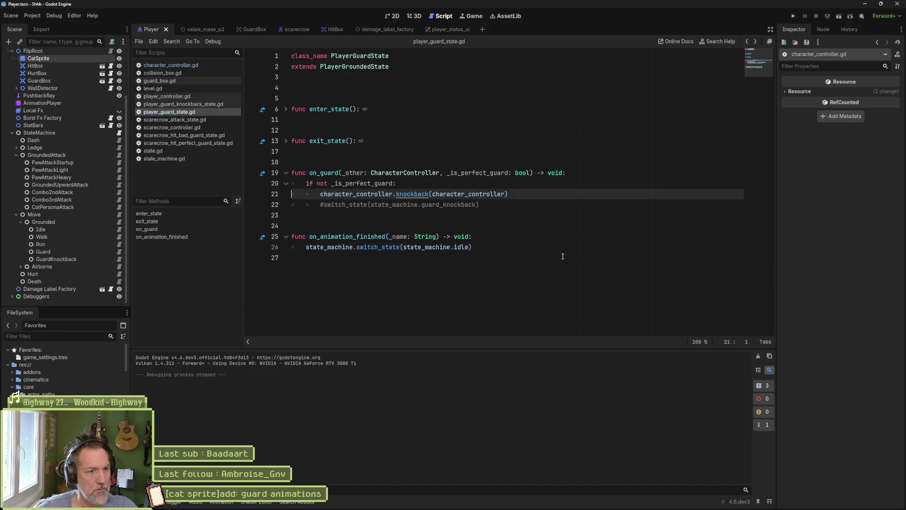
left_click(361, 173)
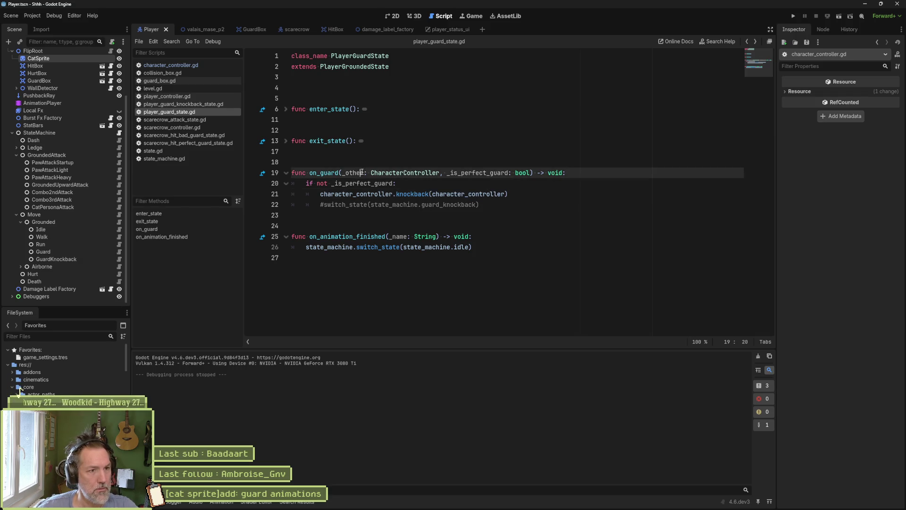
double_click(362, 172)
key("ctrl+c")
double_click(468, 194)
key("ctrl+v")
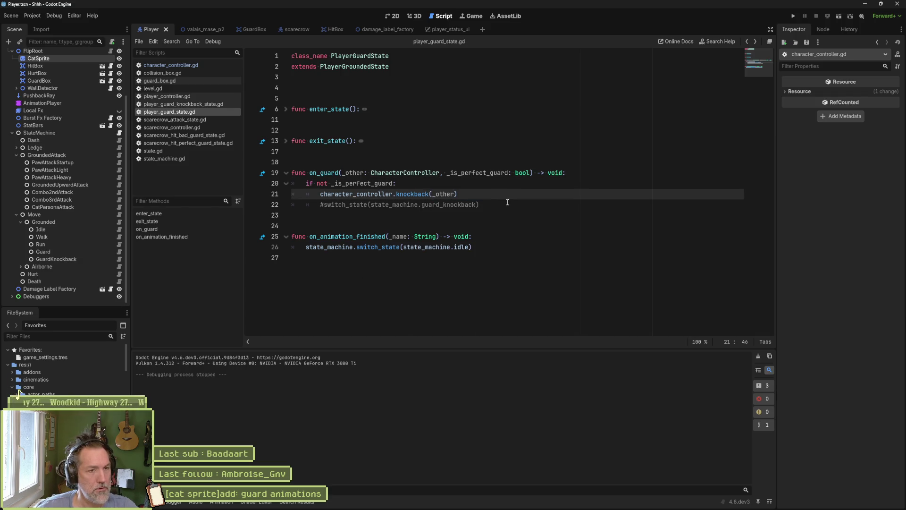
left_click(252, 194)
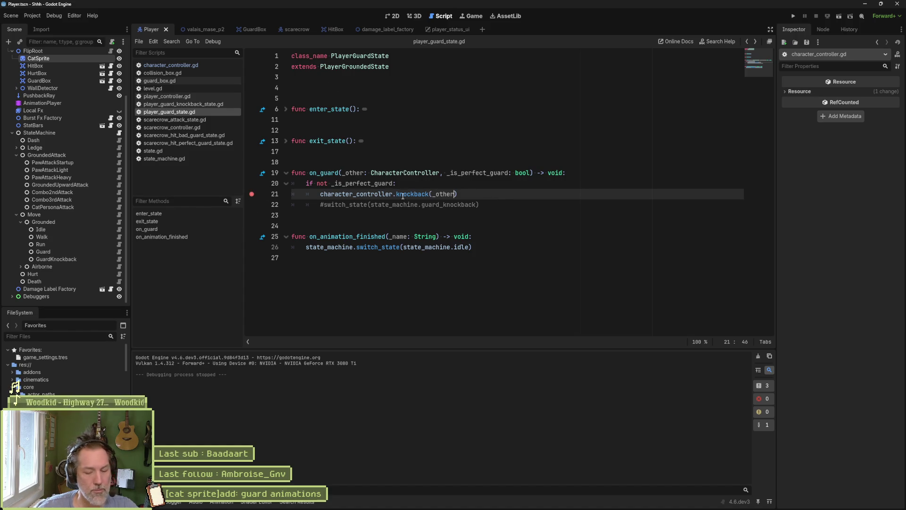
left_click(194, 27)
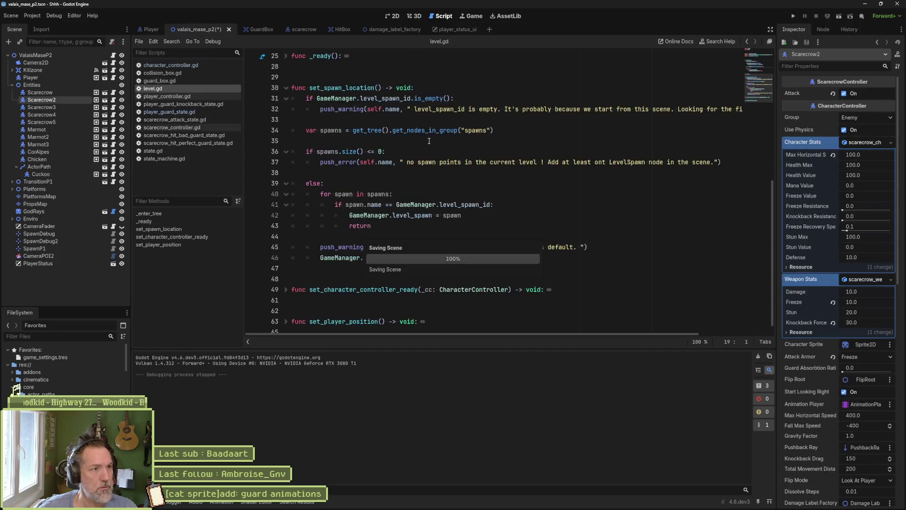
Run the level with F6, remove the line 21 breakpoint, and resume the paused game.
key("F6")
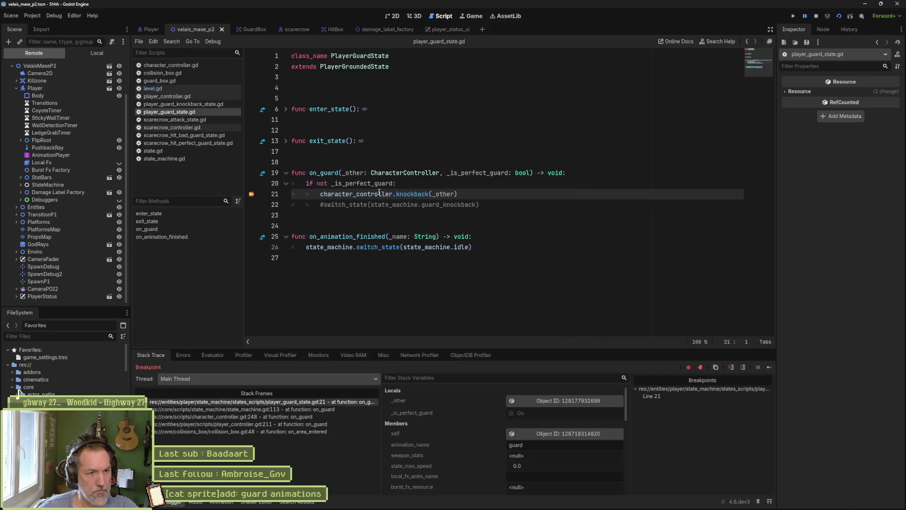
left_click(251, 194)
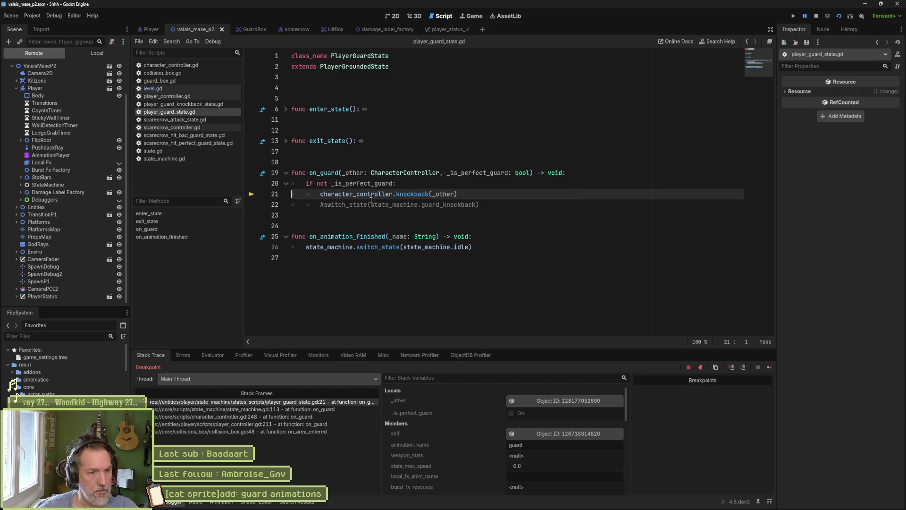
left_click(768, 367)
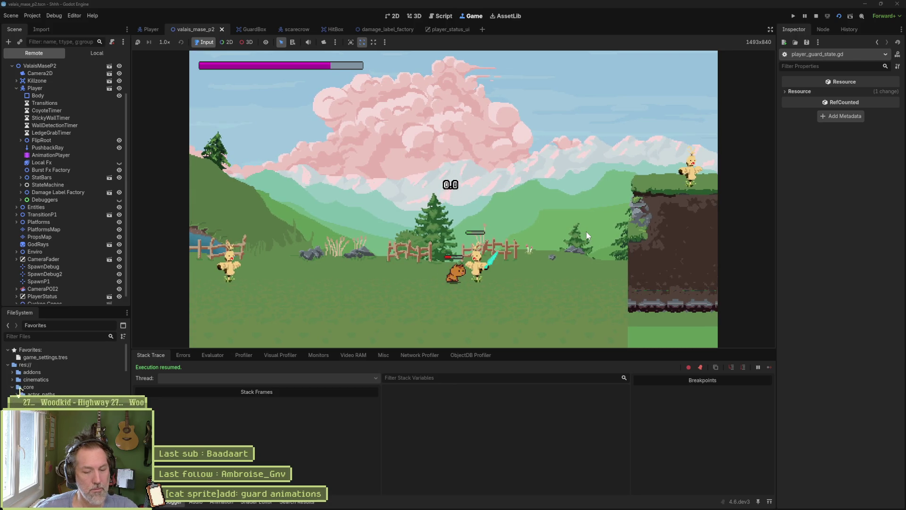
Stop the running valais_mase_p2 game with F8.
key("F8")
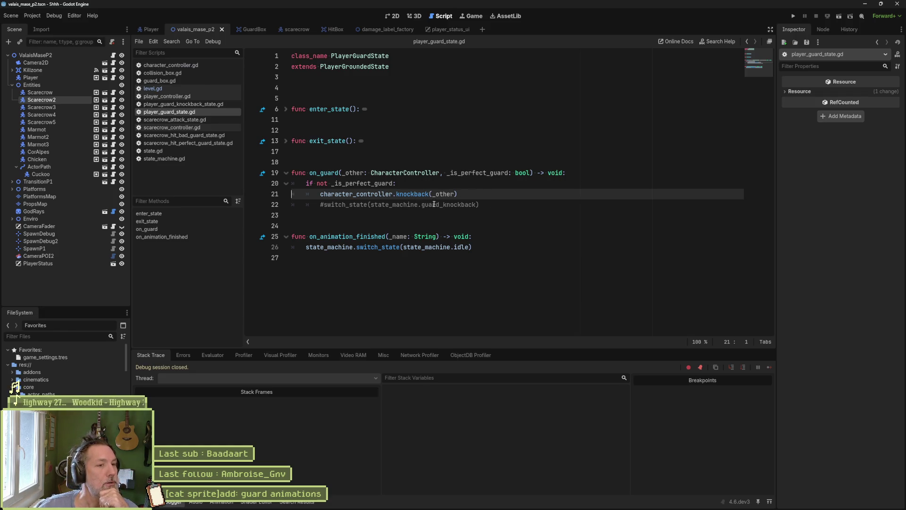
Review the GuardKnockback state's script from the Player scene.
left_click(484, 205)
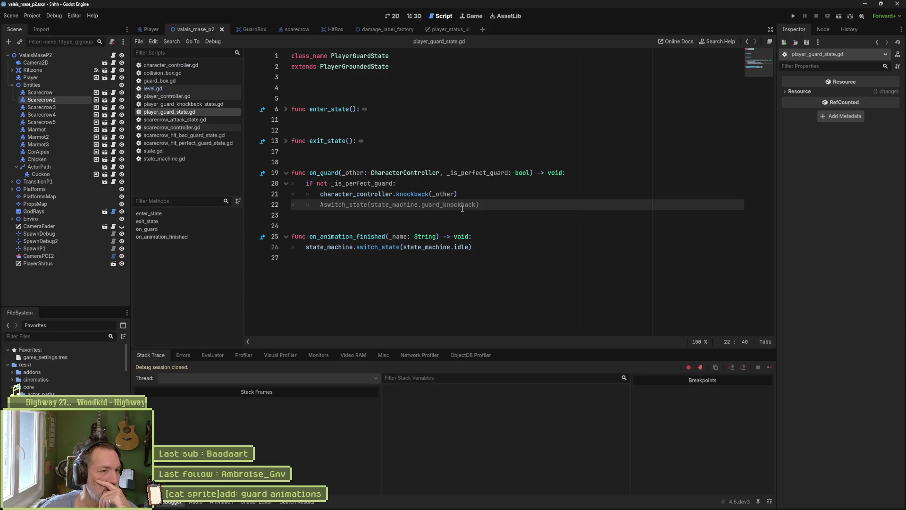
left_click(151, 30)
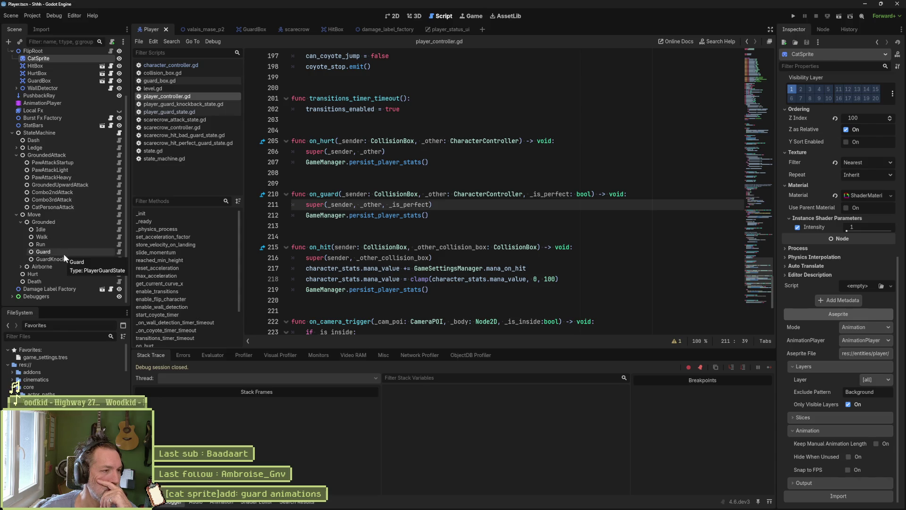
left_click(98, 259)
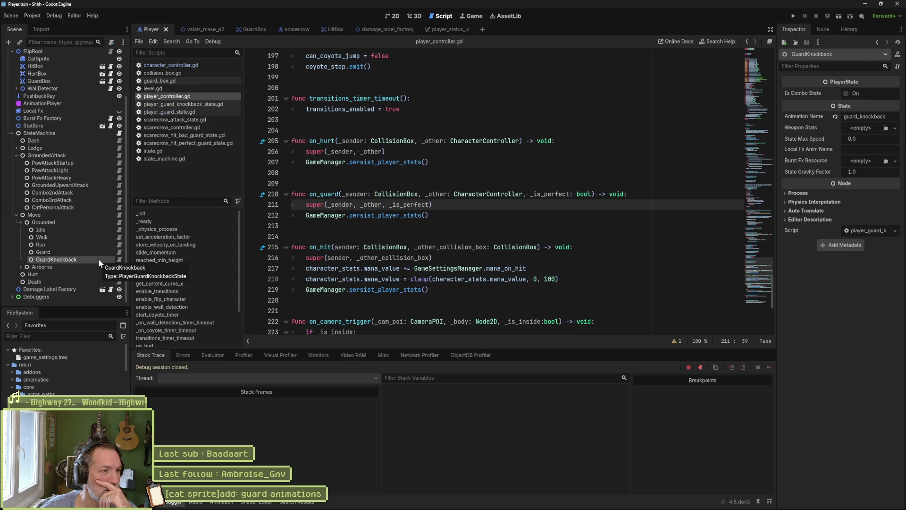
left_click(118, 261)
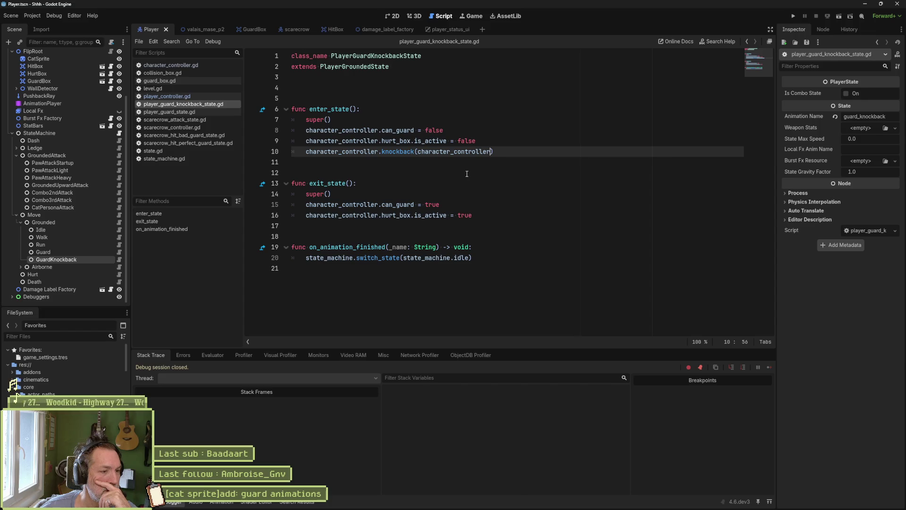
Check the Guard state's _is_perfect_guard parameter, then move to the web browser.
left_click(86, 251)
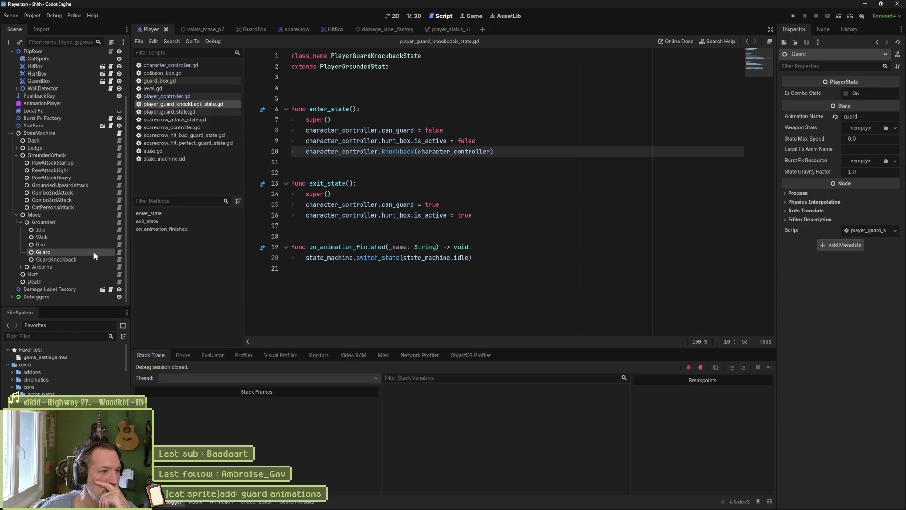
left_click(118, 251)
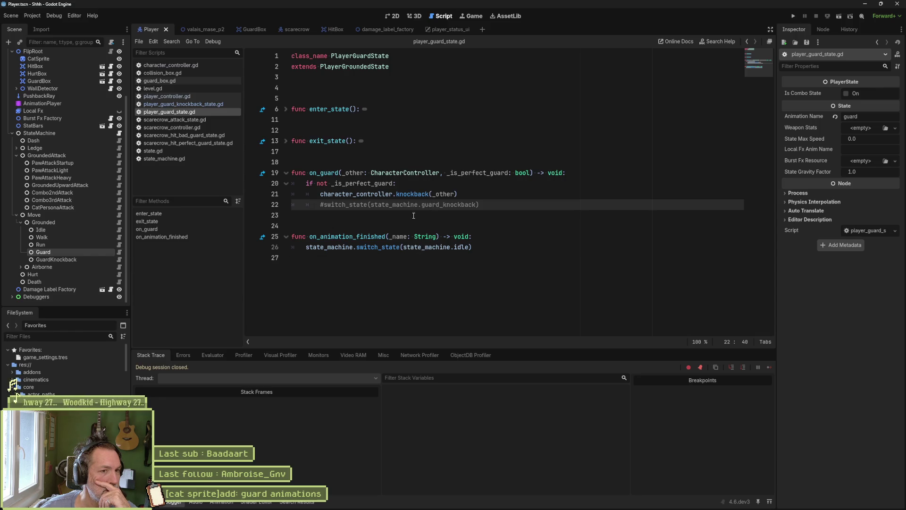
double_click(465, 173)
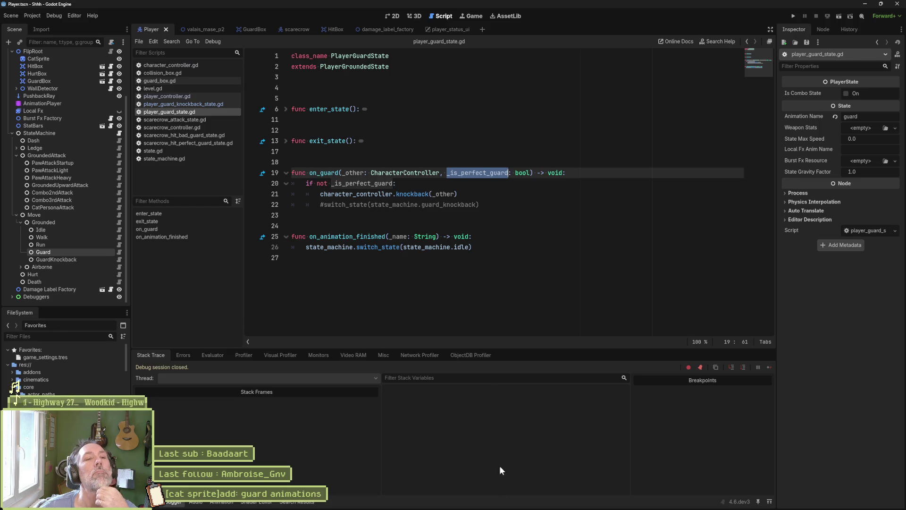
left_click(376, 501)
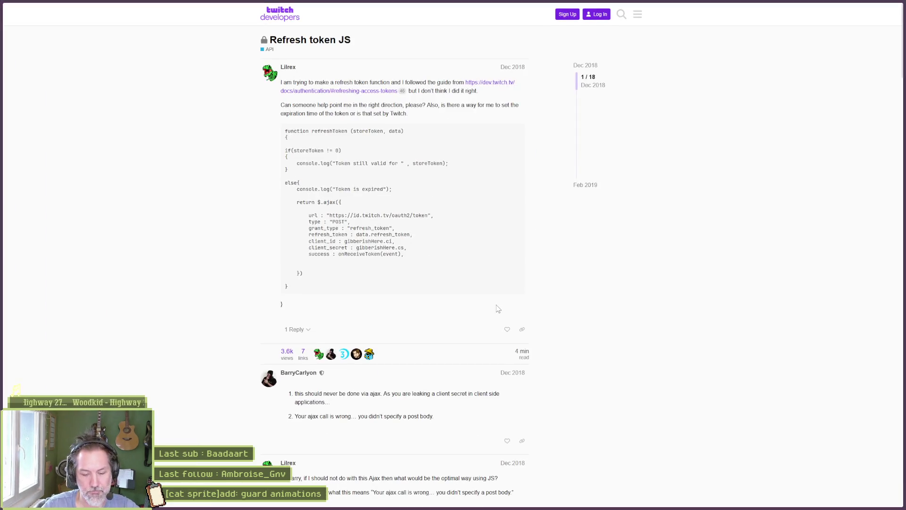
Search 'blasphemous perfect guard' in a new tab and view the image results.
key("ctrl+t")
type("ba")
key("BackSpace")
type("lasp")
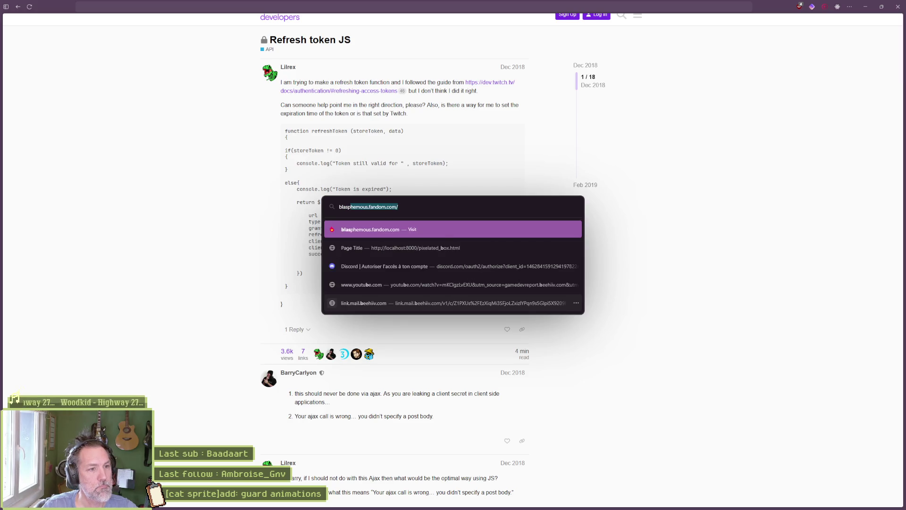
type("hemous perfect guard")
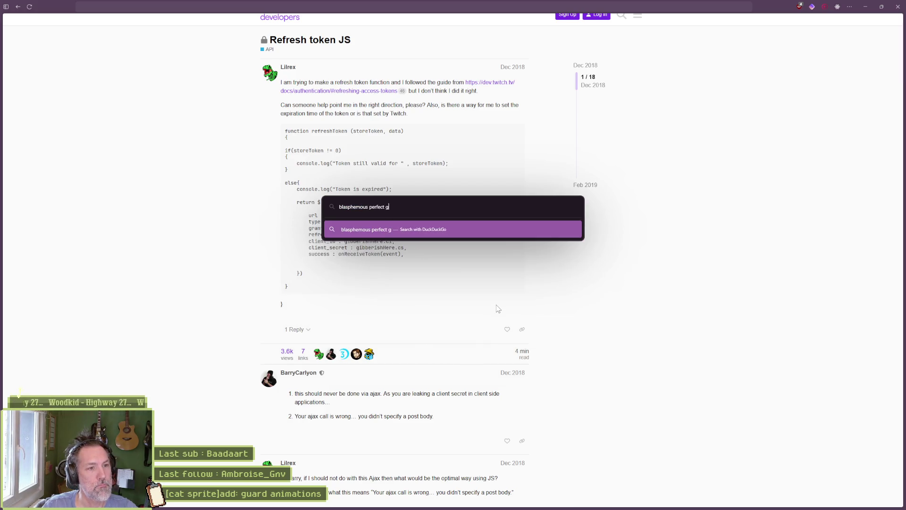
key("Return")
left_click(89, 35)
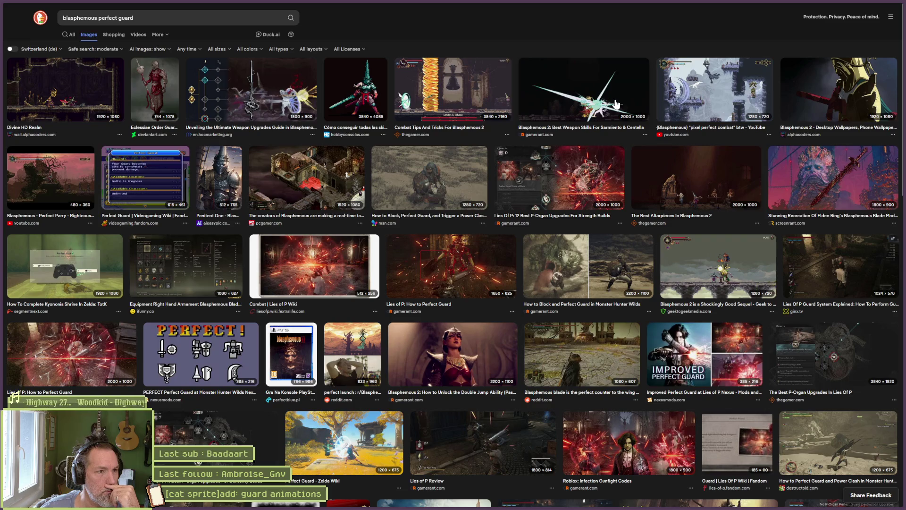
Show video results for 'blasphemous guard' and open the Blasphemous 2 all-bosses video.
left_click(139, 34)
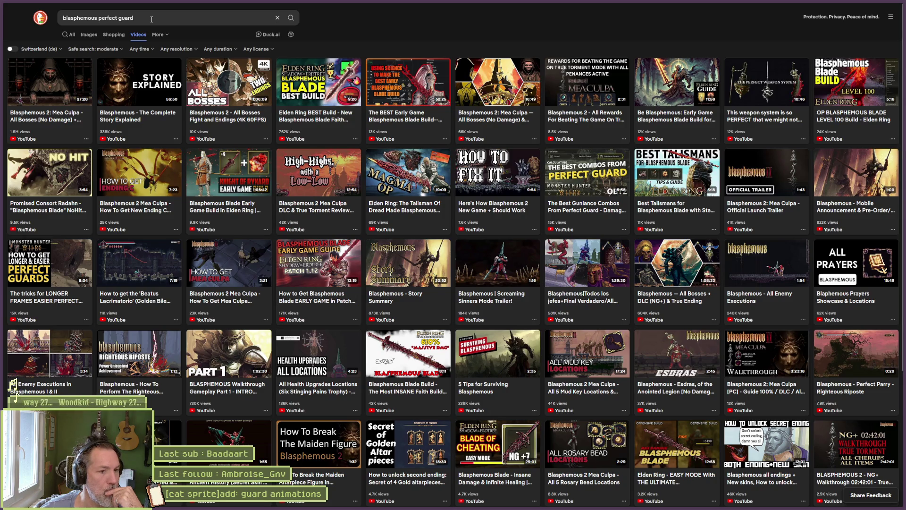
double_click(105, 17)
key("BackSpace")
key("Return")
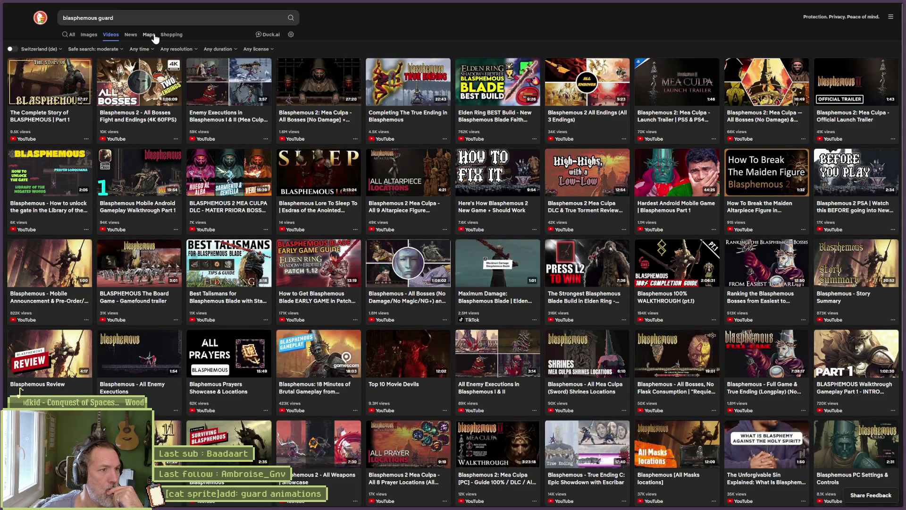
left_click(292, 122)
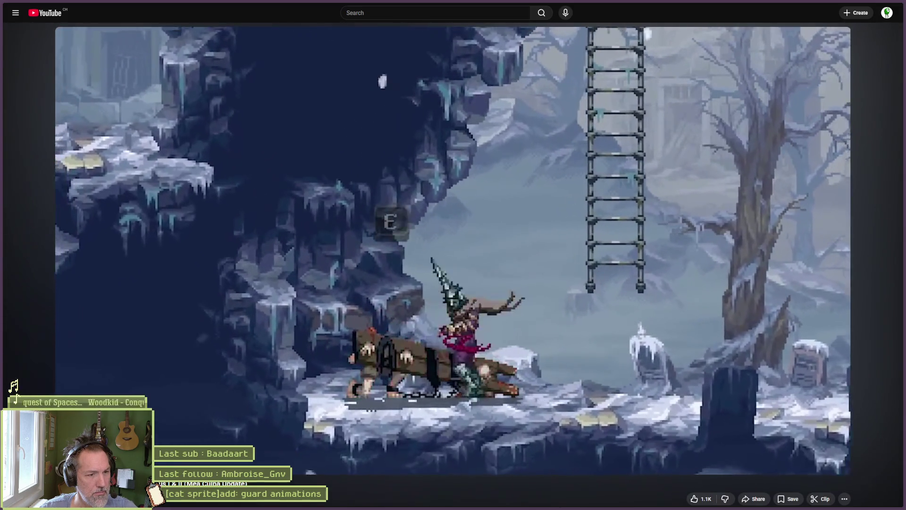
Pause the video, search YouTube for 'blasphemous block', and open the Eviterno parry video.
left_click(321, 351)
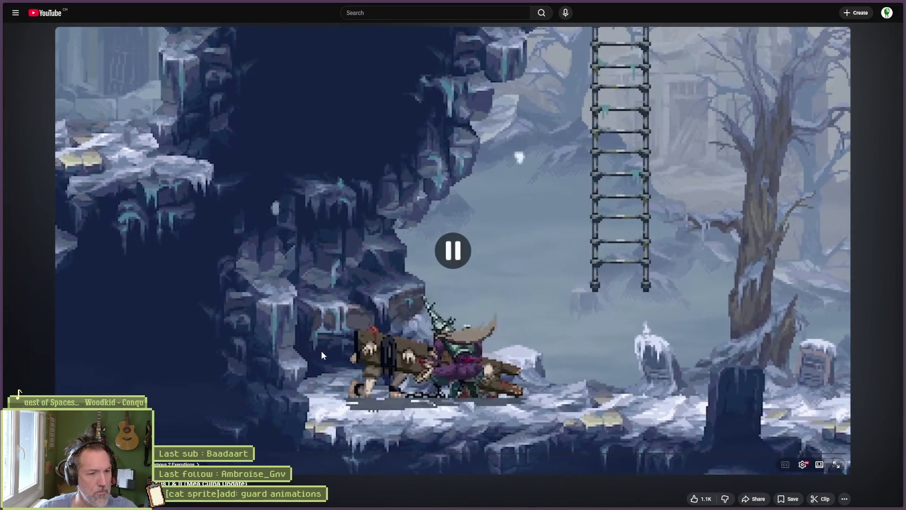
left_click(416, 12)
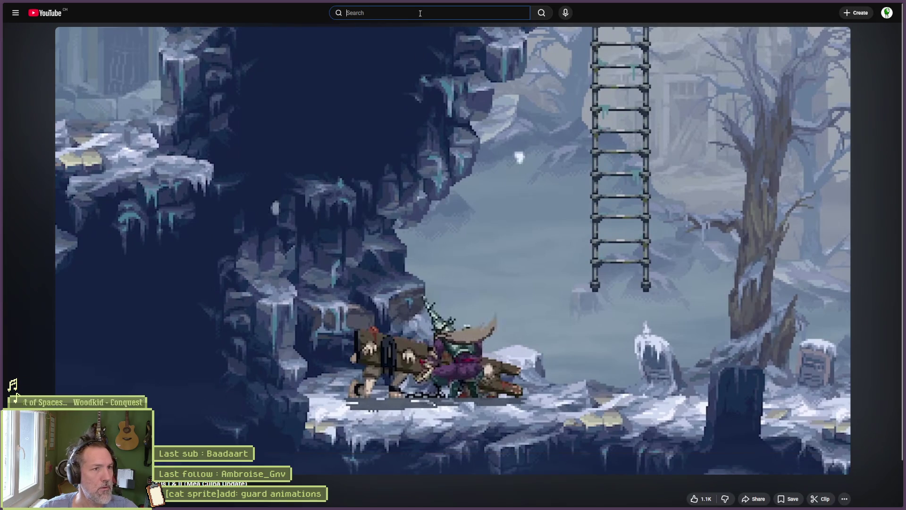
type("blasphemous")
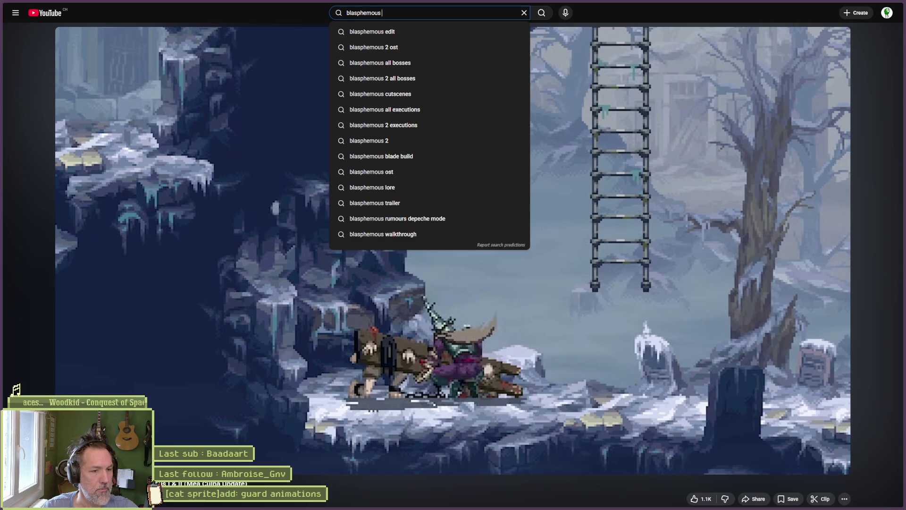
type(" block")
key("Return")
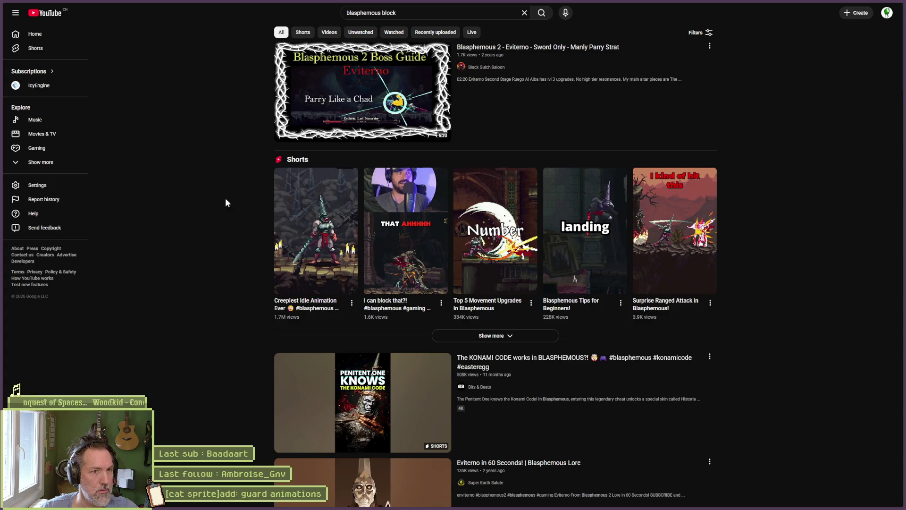
left_click(284, 118)
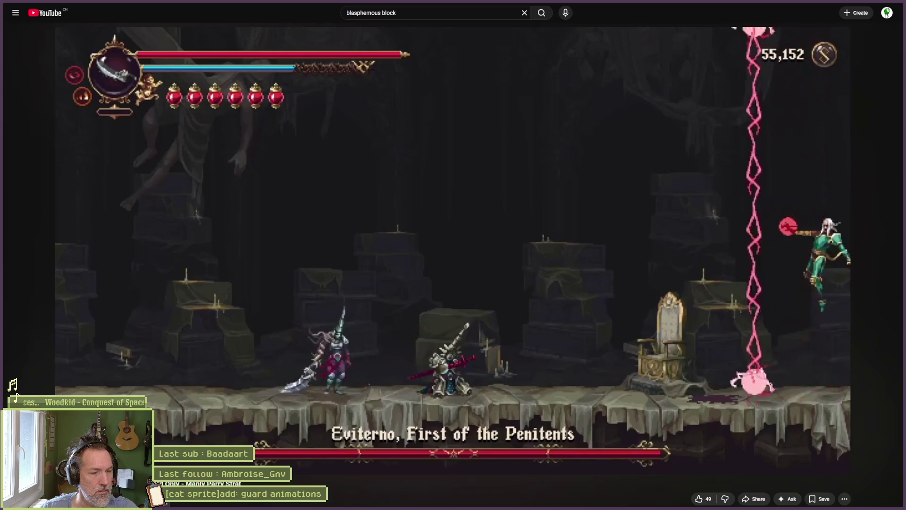
Play the Eviterno boss fight, then pause and seek forward and back through it.
left_click(188, 353)
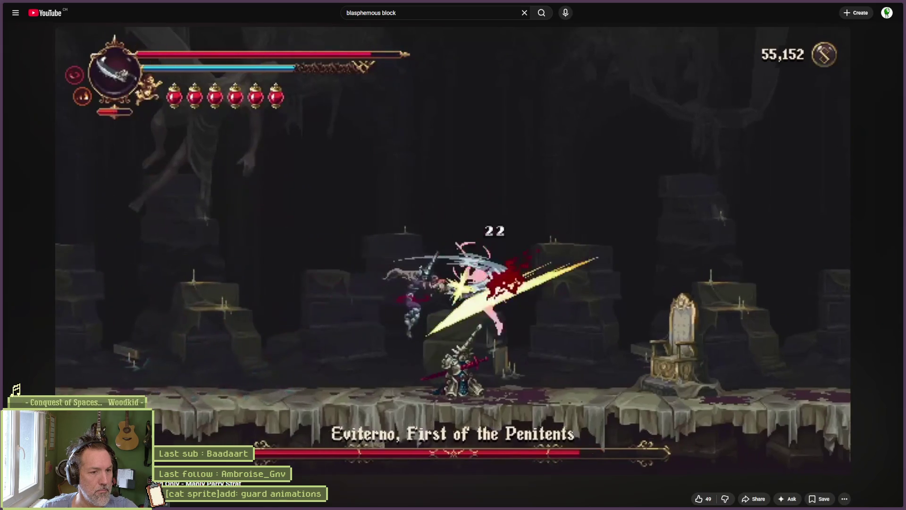
left_click(188, 352)
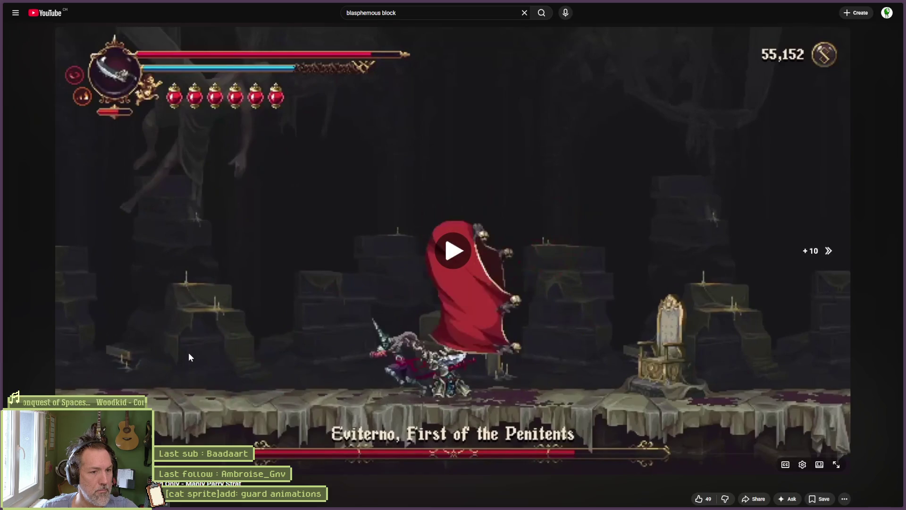
key("Right")
key("Right")
key("Right")
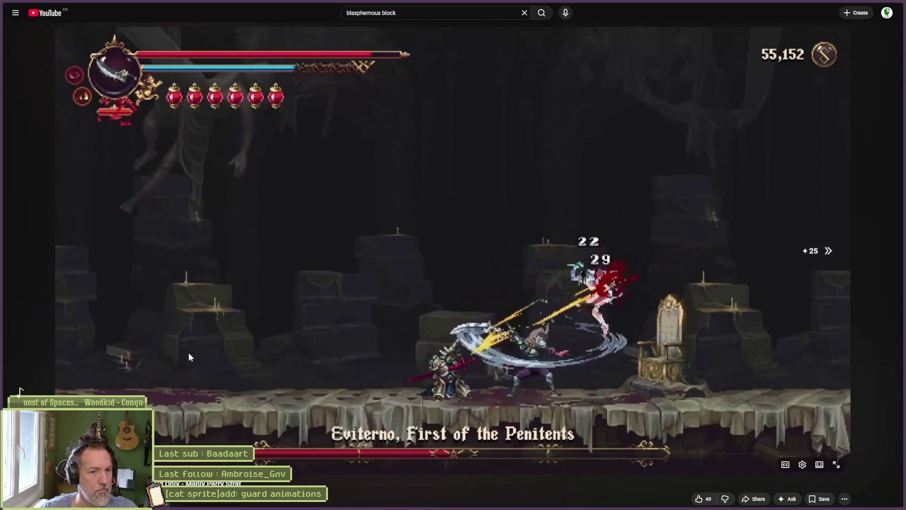
key("Right")
key("Right")
key("Right")
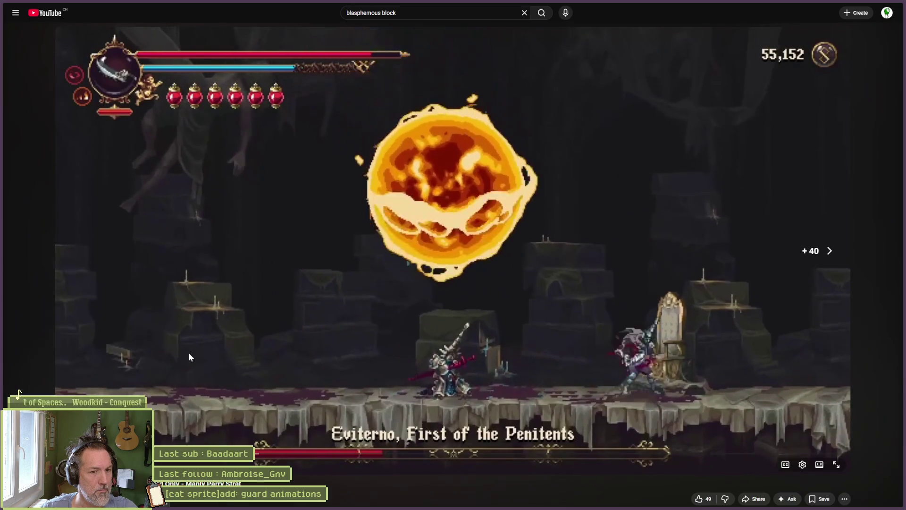
key("Right")
key("Left")
key("Left")
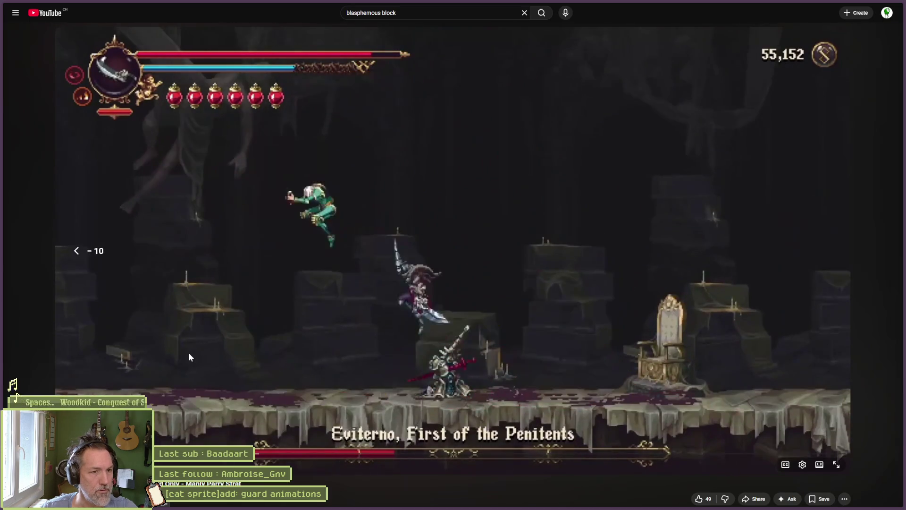
Pause and resume repeatedly around the parry and big flash, then switch to the game.
key("space")
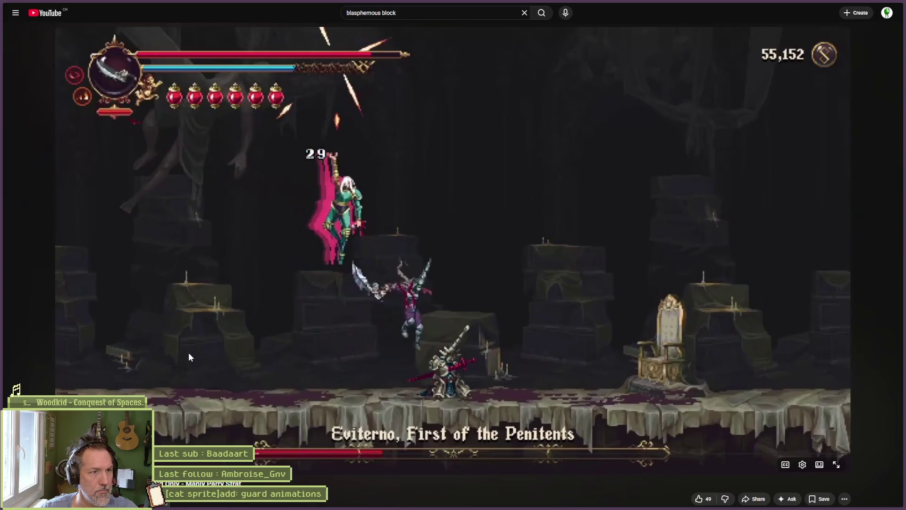
key("space")
key("space")
key("space")
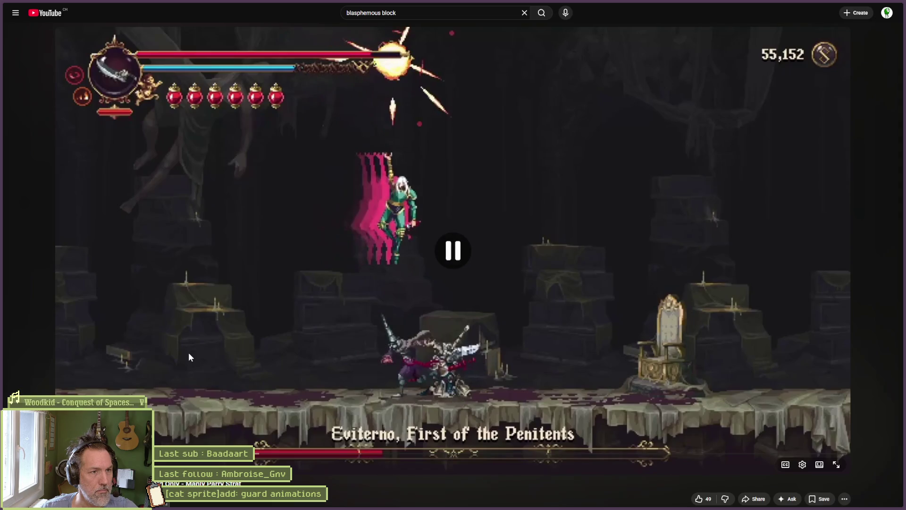
key("space")
key("space")
key("space")
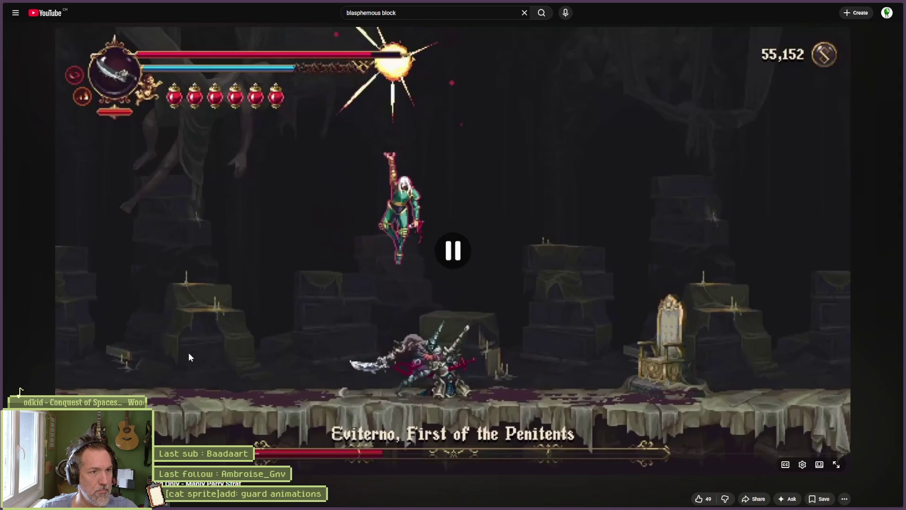
key("space")
key("space")
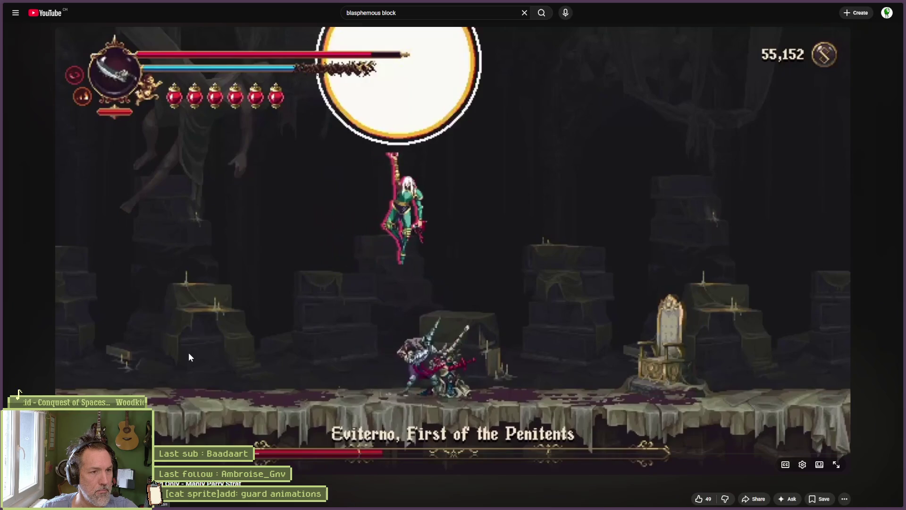
key("space")
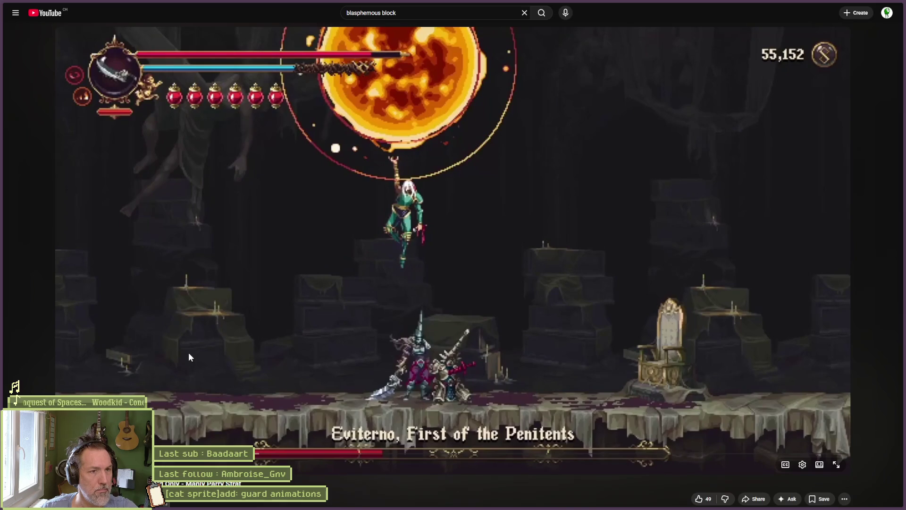
left_click(189, 352)
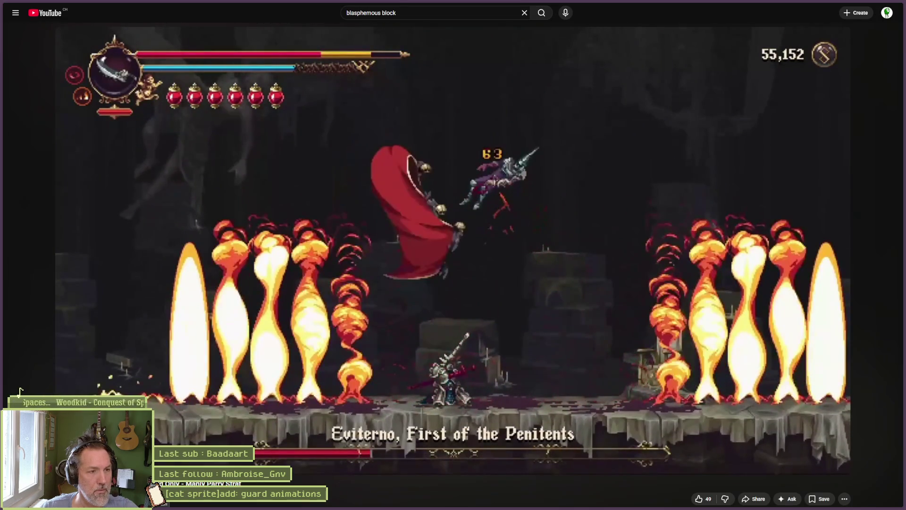
left_click(189, 353)
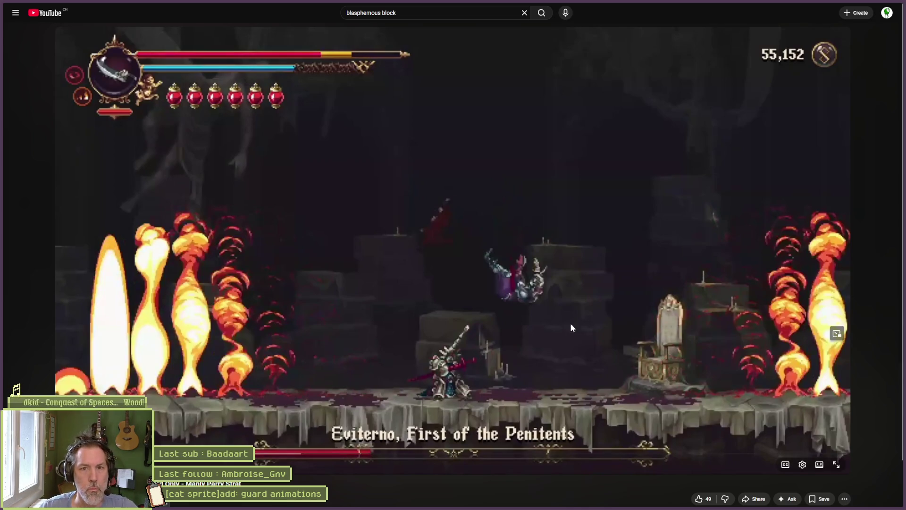
key("alt+Tab")
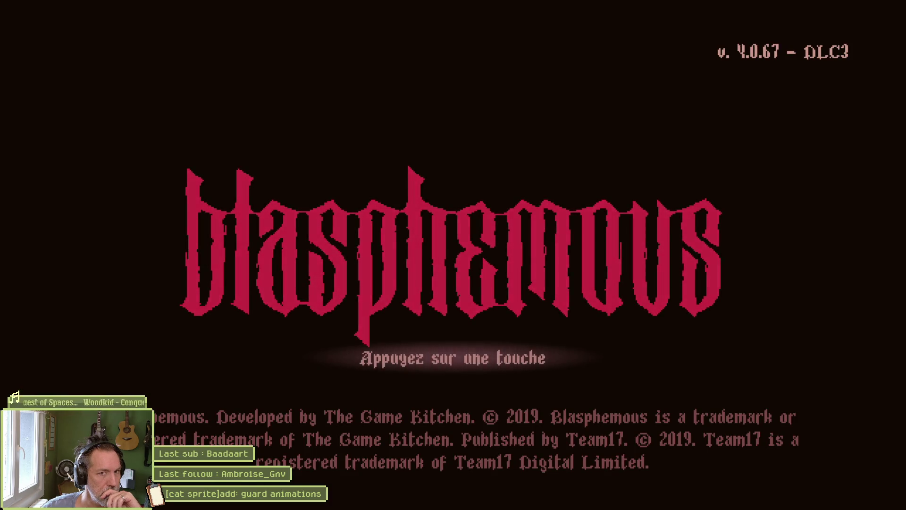
Get past the Blasphemous title screen to the pilgrimage save selection.
key("Return")
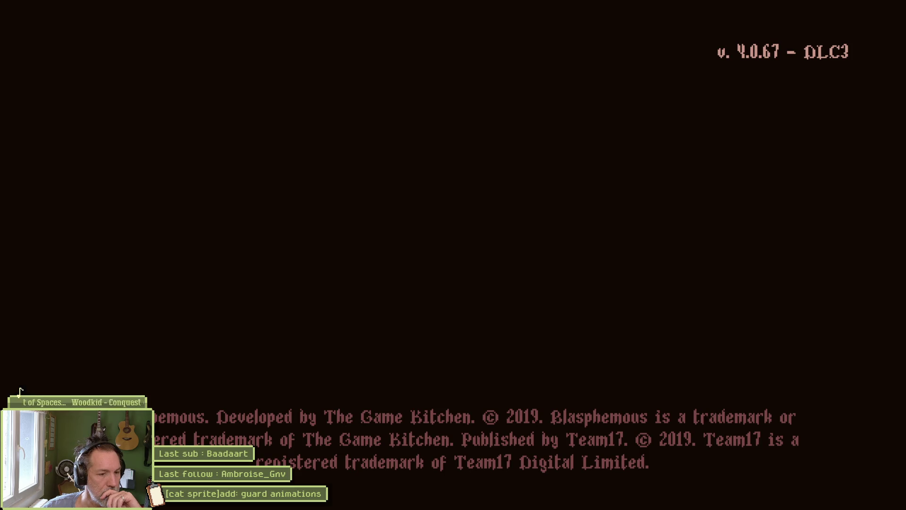
key("Return")
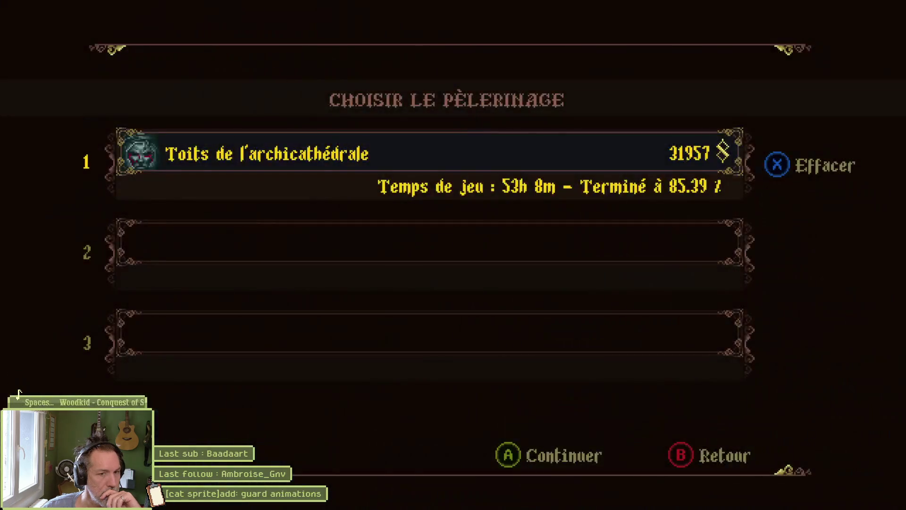
Load the first pilgrimage save and climb across the hanging chain to the right wall.
key("Return")
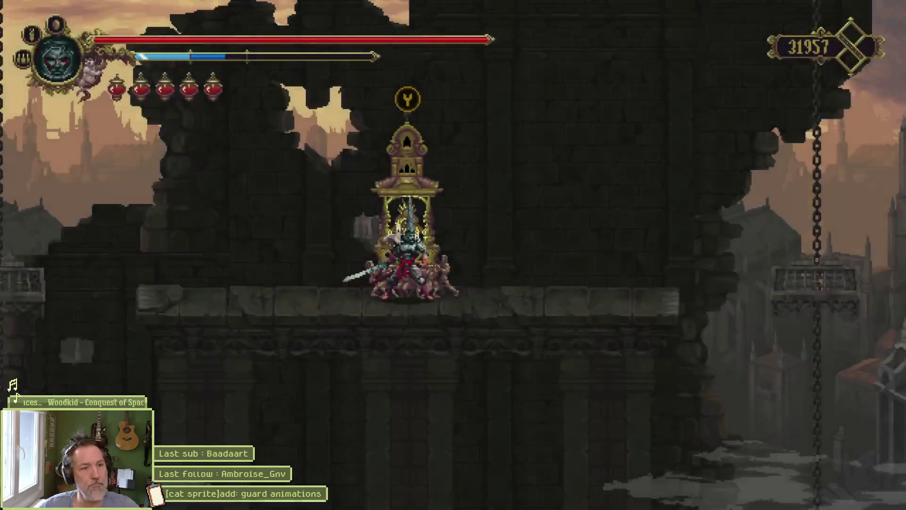
key("Right")
key("space")
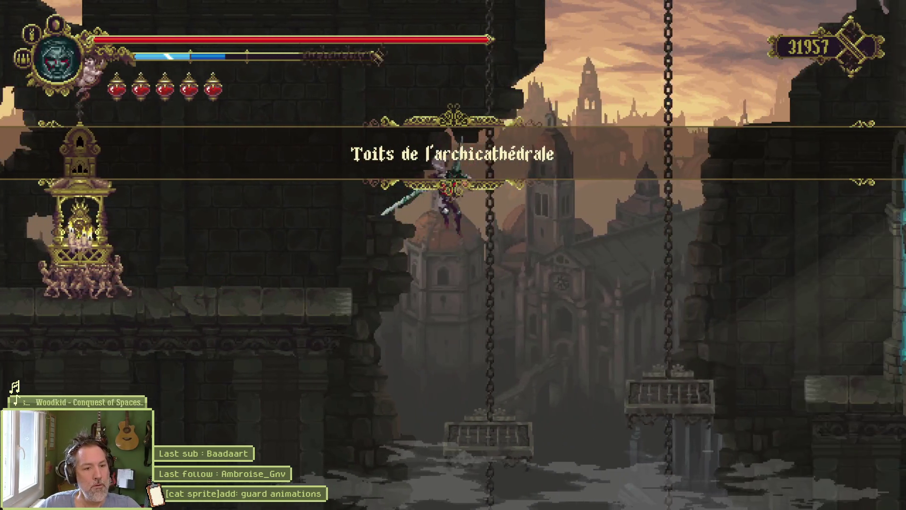
key("Right")
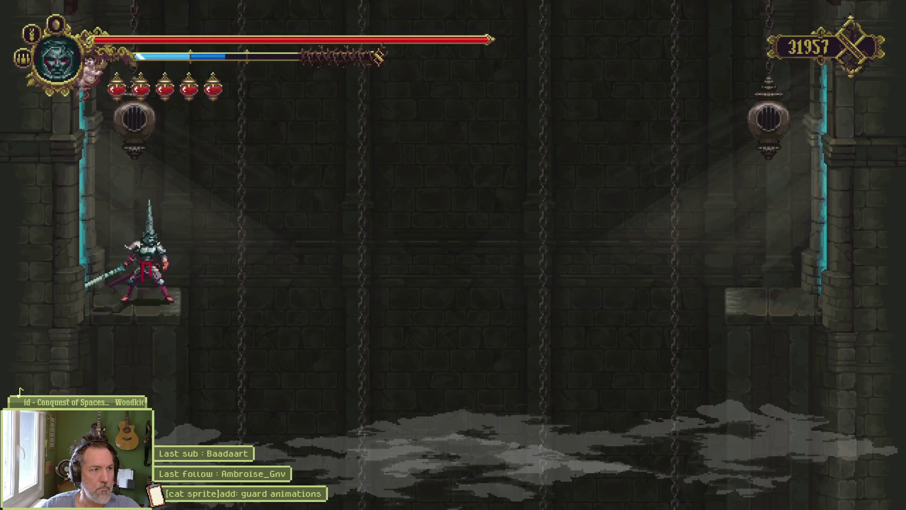
key("space")
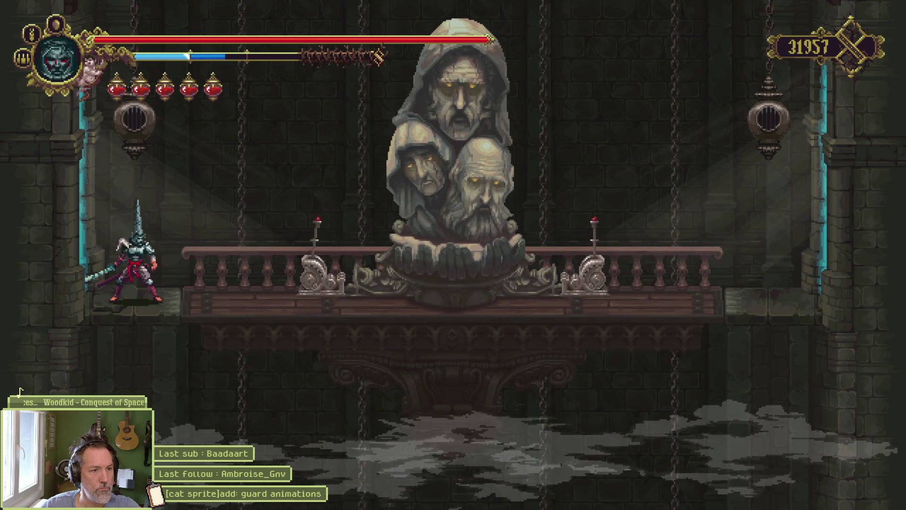
Dash across the balcony and ledges to reach the boss under the central tower.
key("d")
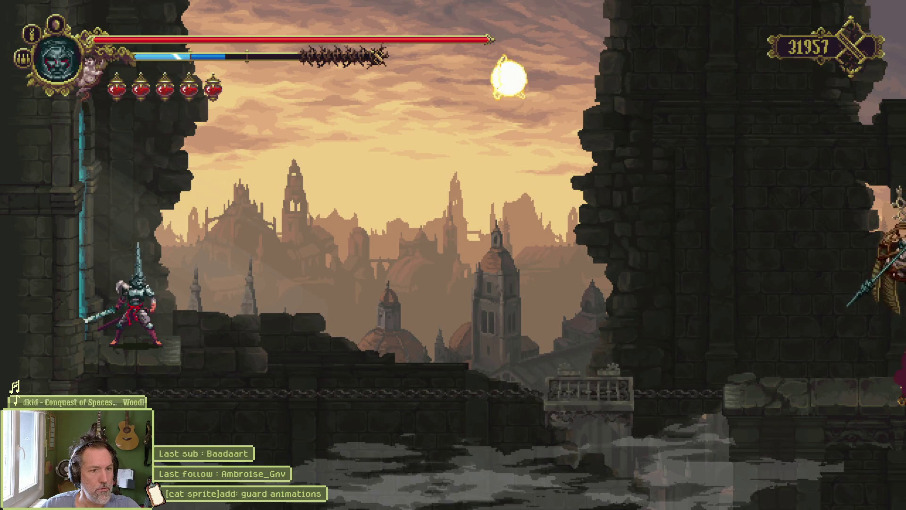
key("space")
key("d")
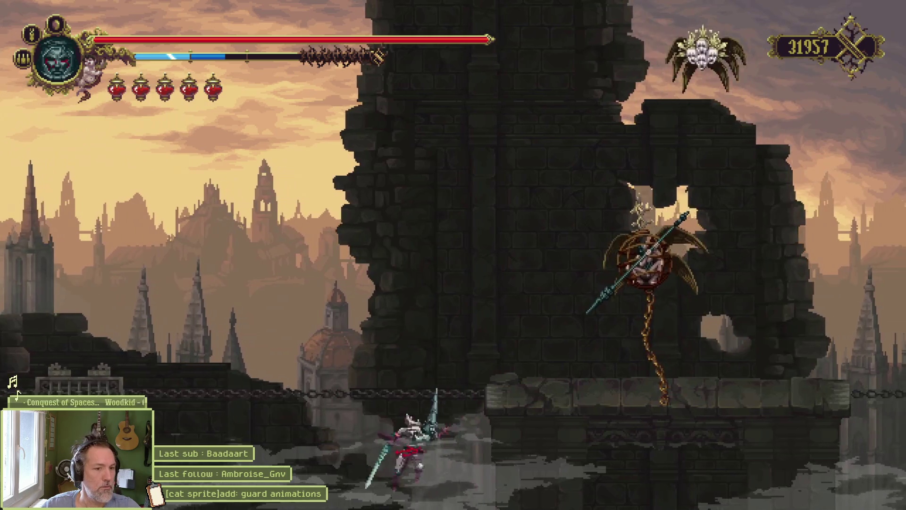
key("d")
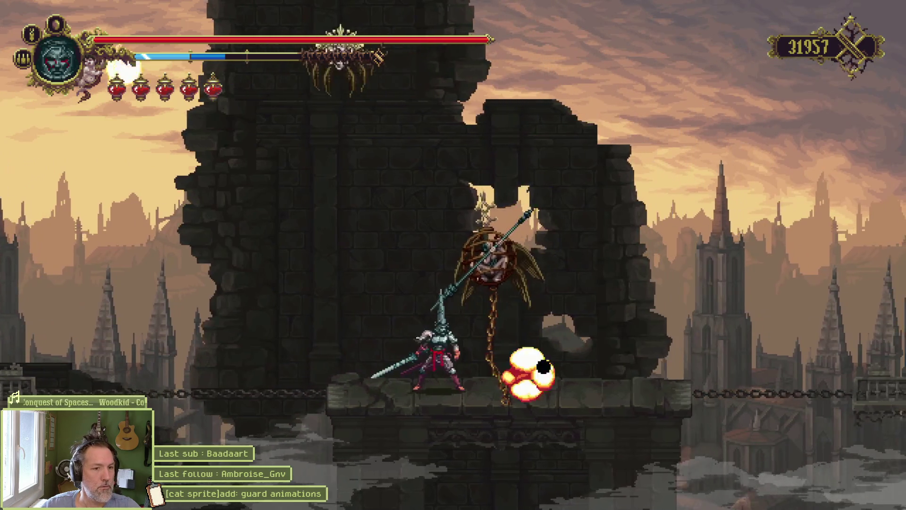
Heal with two flasks, parry the boss's strike, then mark the game area for recording.
key("f")
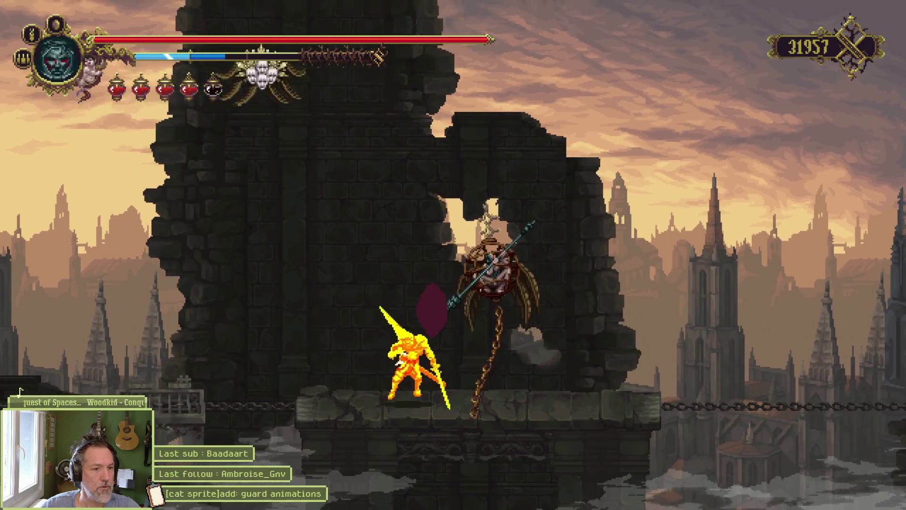
key("a")
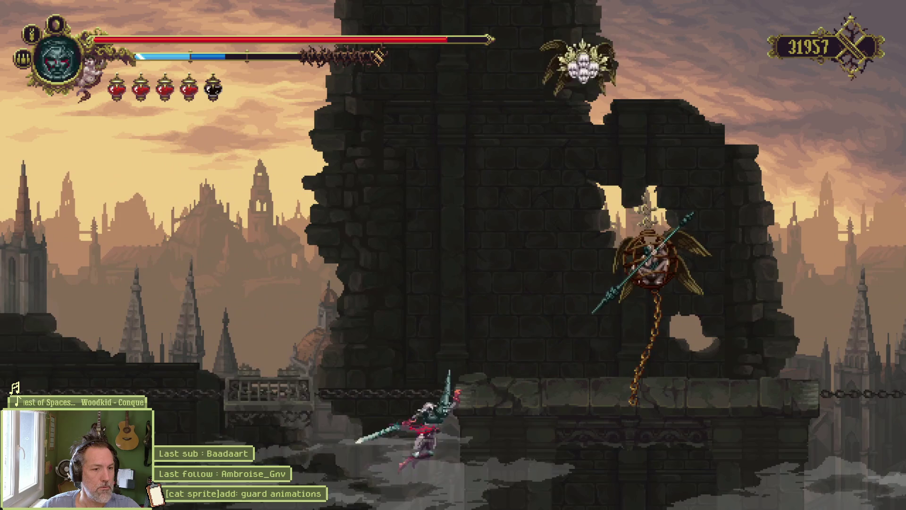
key("d")
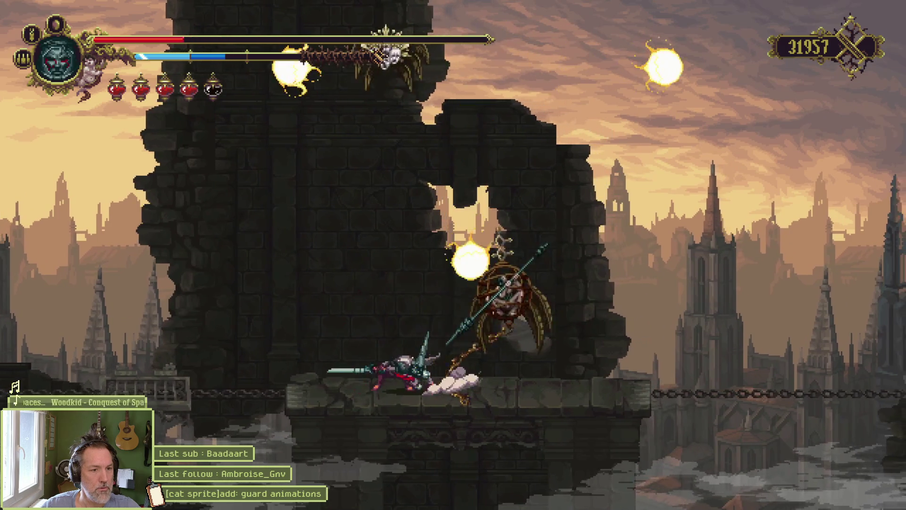
key("d")
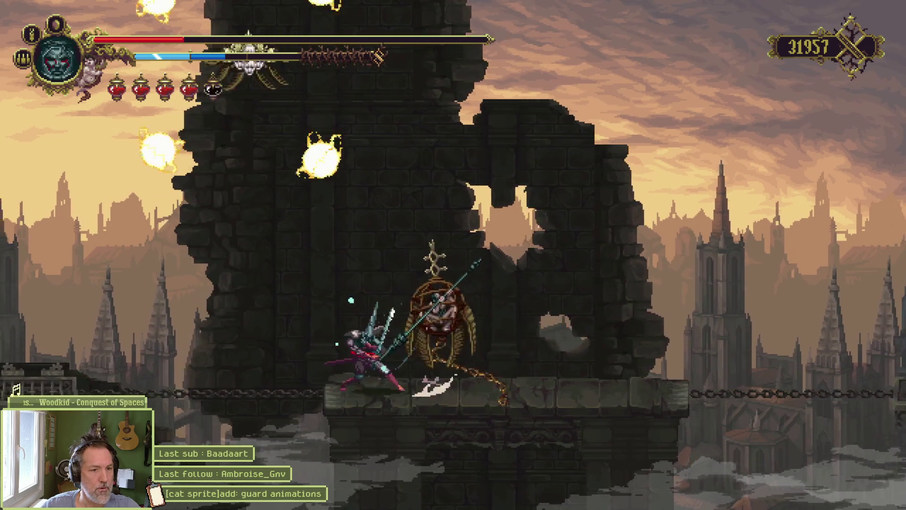
key("f")
key("k")
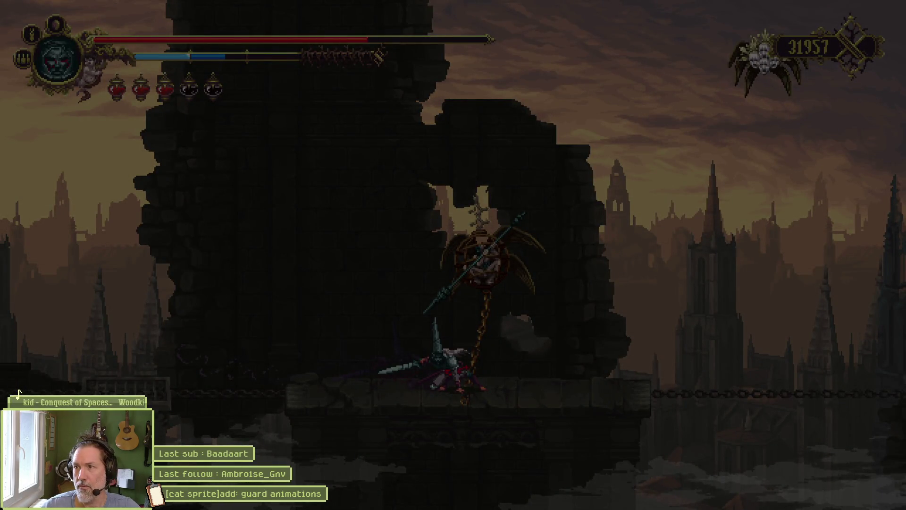
mouse_move(349, 206)
left_mouse_down()
mouse_move(636, 409)
mouse_move(788, 472)
left_mouse_up()
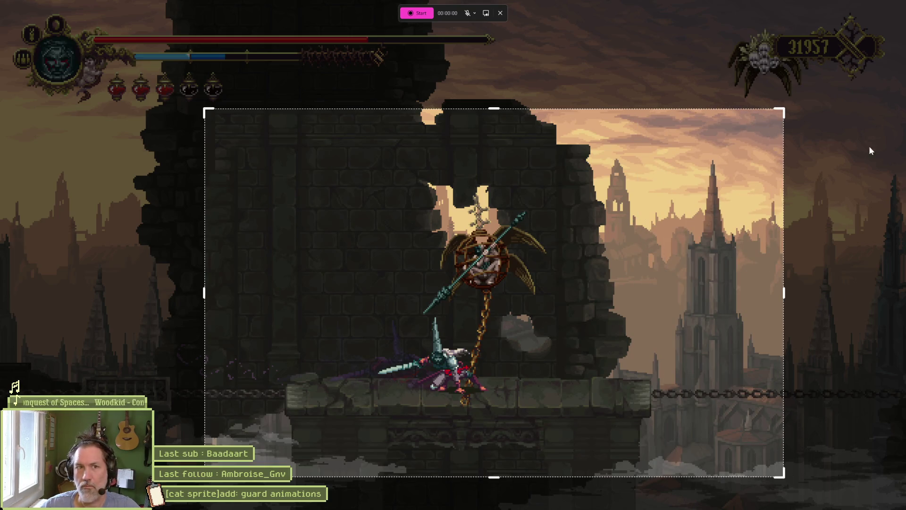
Record the marked game area through another boss attempt, stopping after the death screen.
left_click(413, 12)
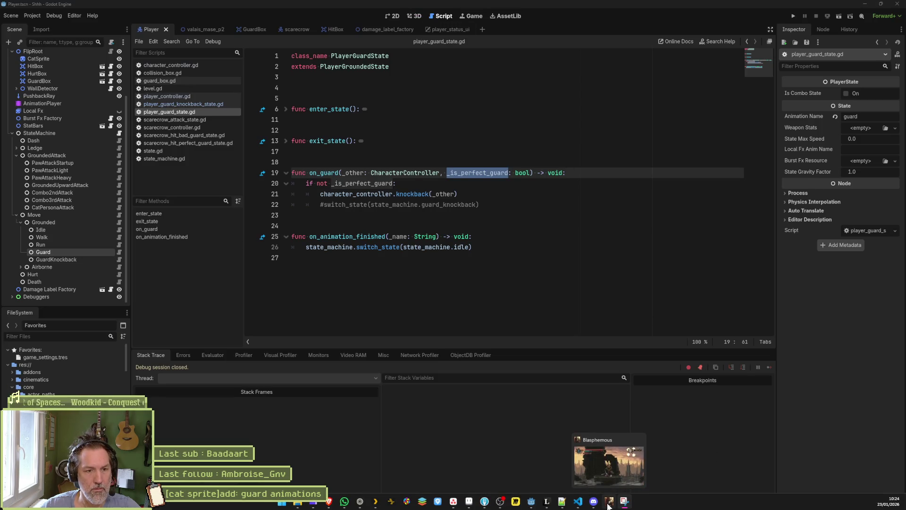
left_click(609, 502)
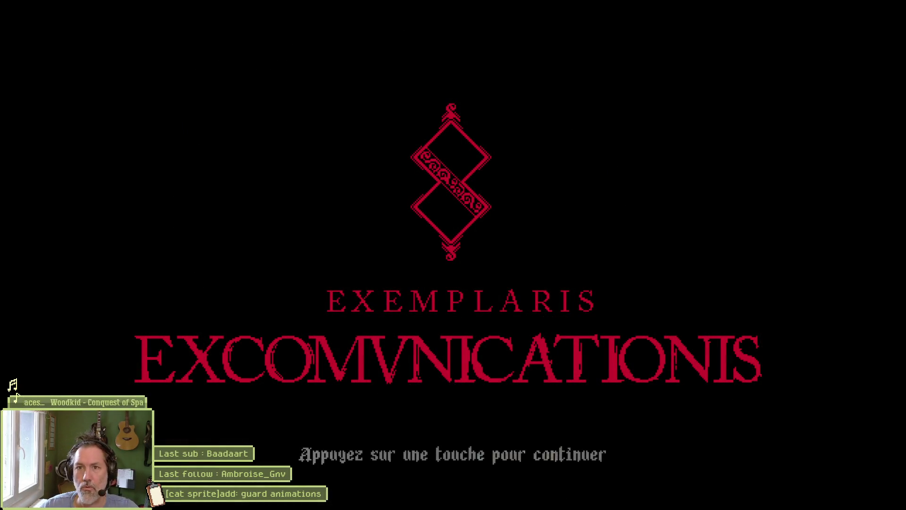
key("F8")
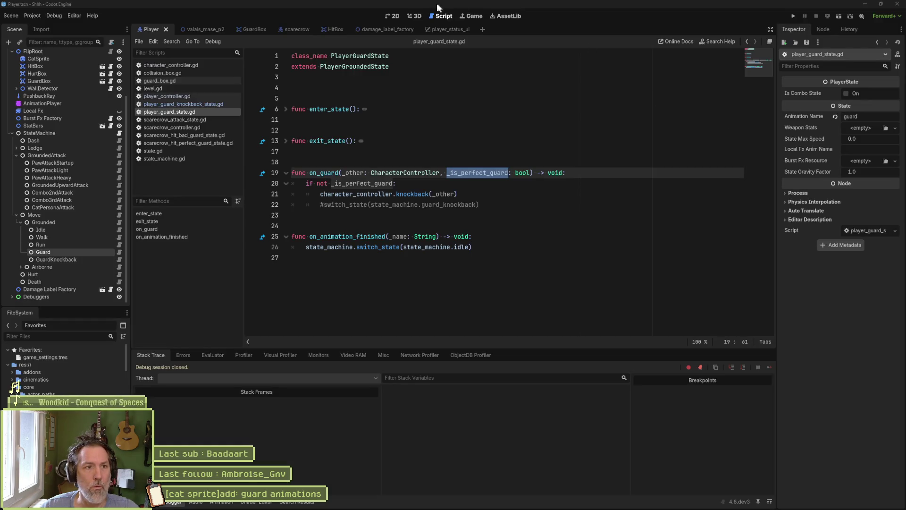
left_click(429, 18)
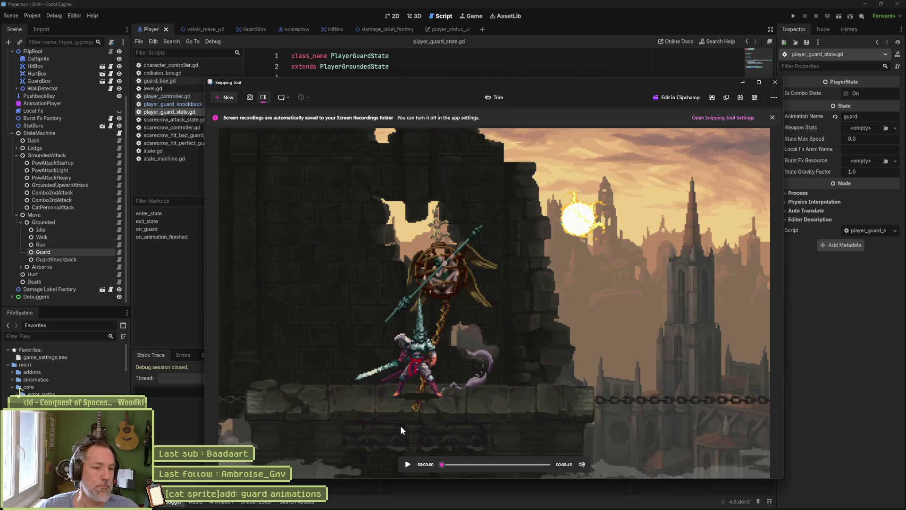
Play the recorded clip from about 10 seconds with its sound muted.
left_click(407, 464)
left_click(464, 464)
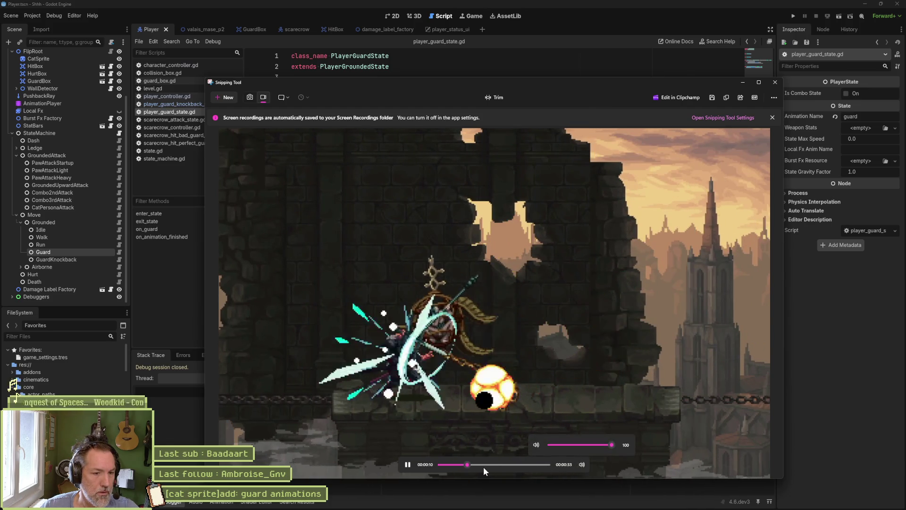
mouse_move(580, 462)
left_click(536, 444)
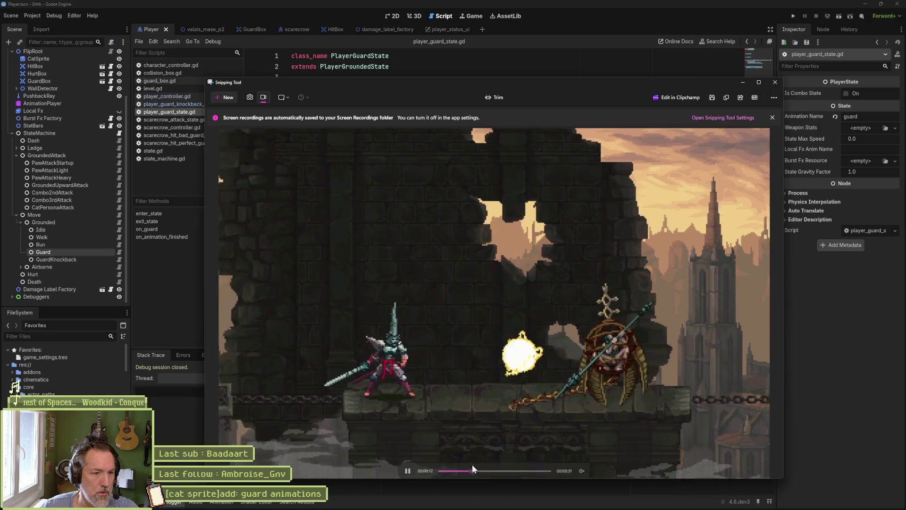
Pause and scrub the clip to the parry frame at 00:00:14, then start saving it.
left_click(408, 463)
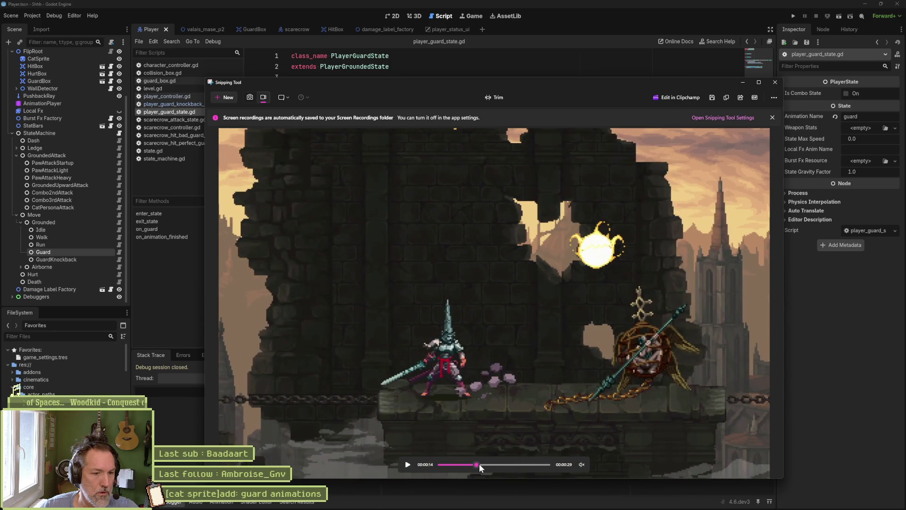
left_click(479, 463)
left_click_drag(481, 465, 475, 464)
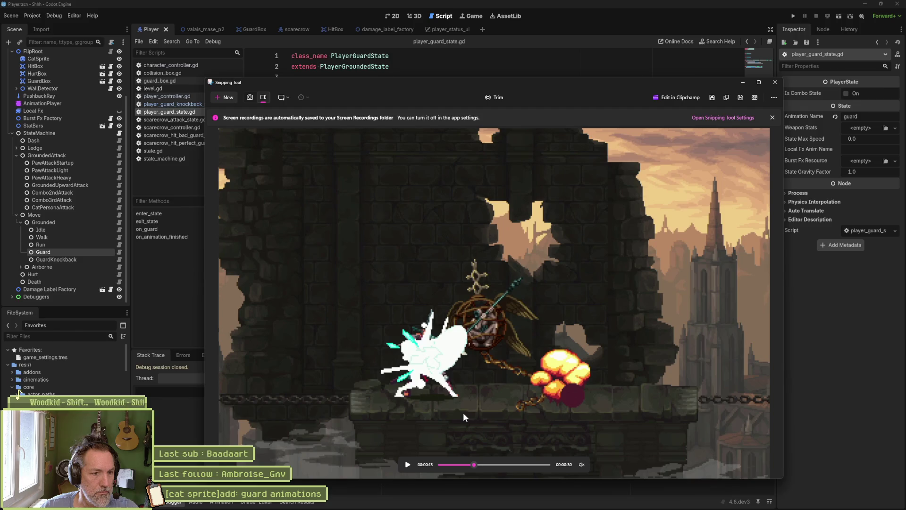
left_click(475, 463)
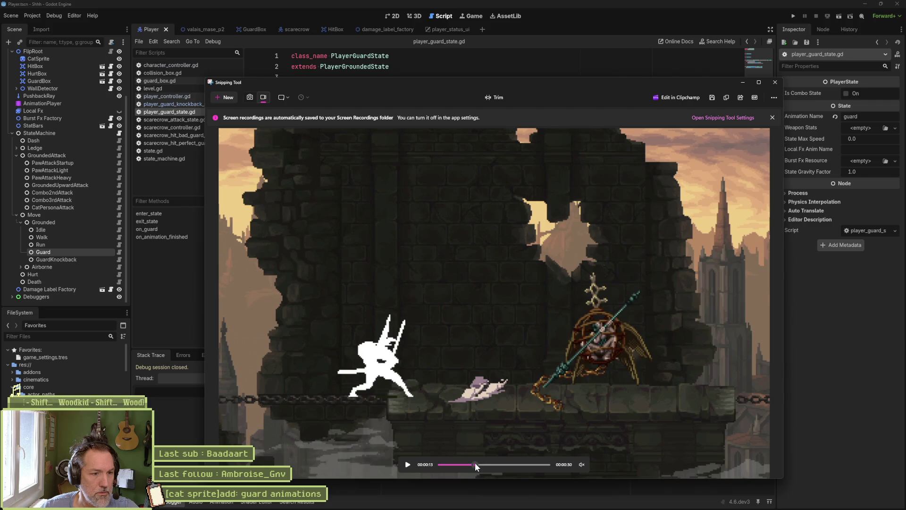
left_click_drag(475, 463, 477, 464)
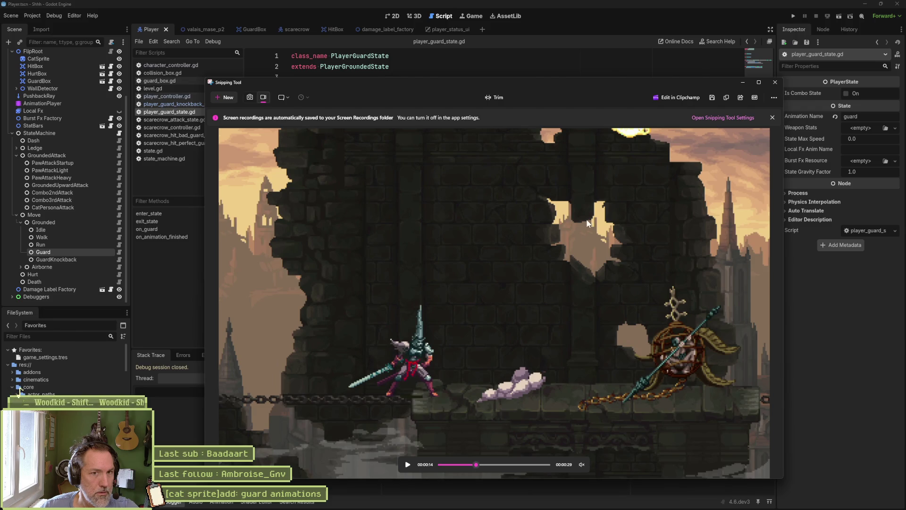
key("ctrl+s")
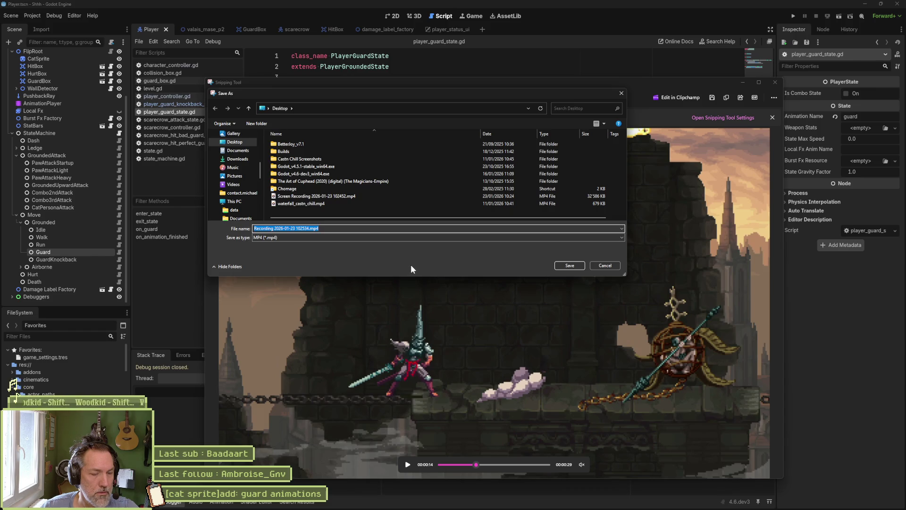
Save the clip to the Desktop as blas.mp4, close Snipping Tool, and open File Explorer.
type("blas")
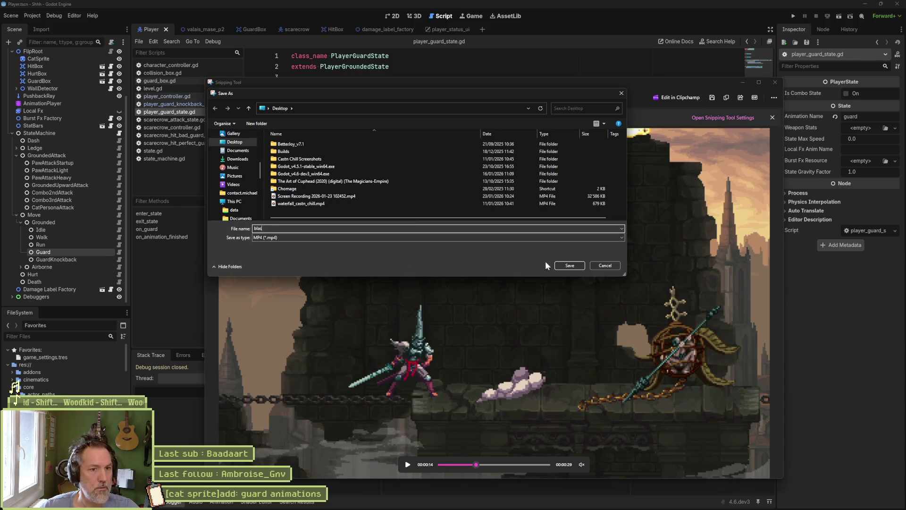
left_click(566, 265)
left_click(772, 83)
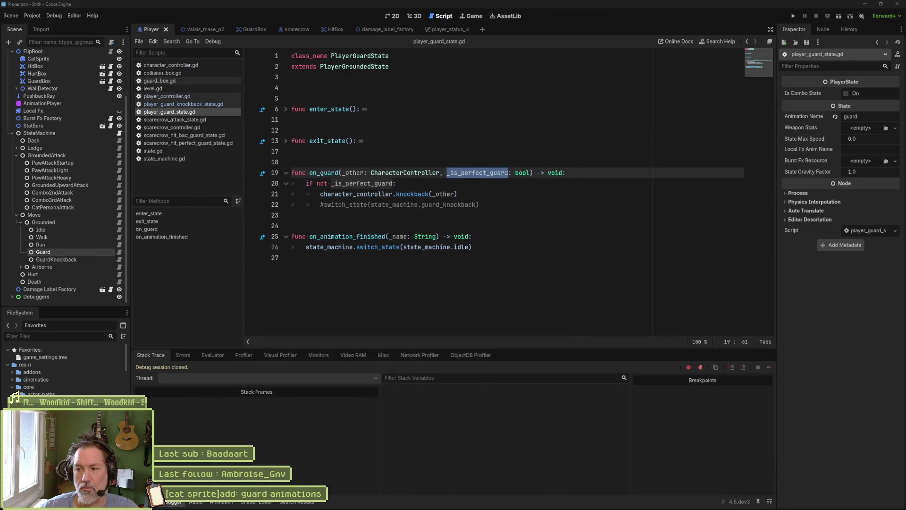
key("super+e")
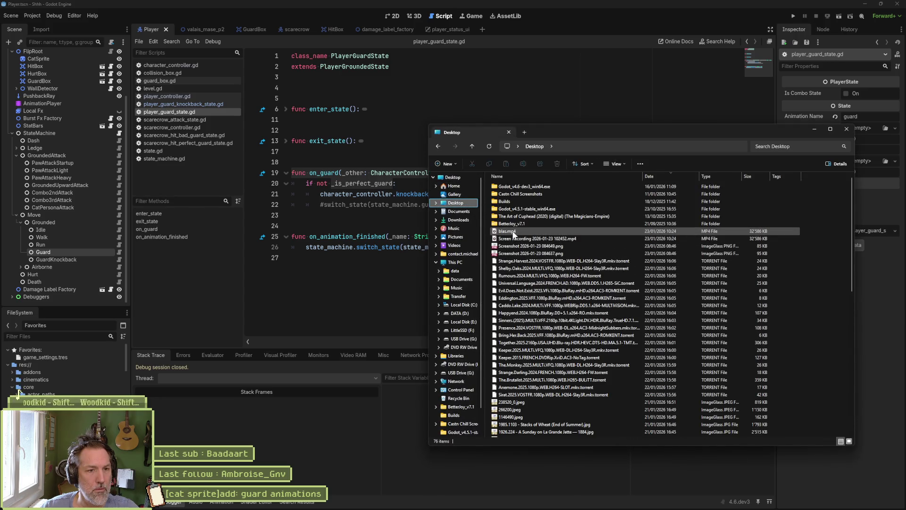
Open blas.mp4 from the Desktop in PotPlayer using its Open with menu.
right_click(513, 232)
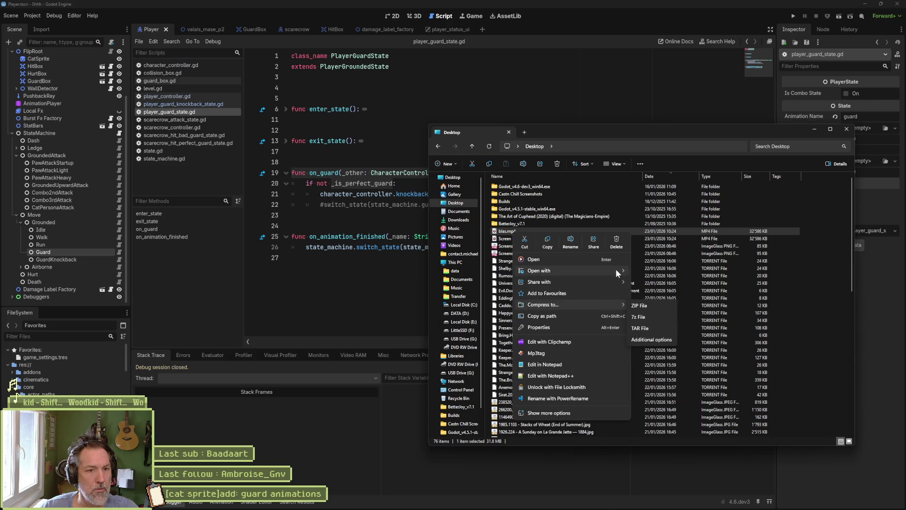
mouse_move(615, 268)
left_click(663, 316)
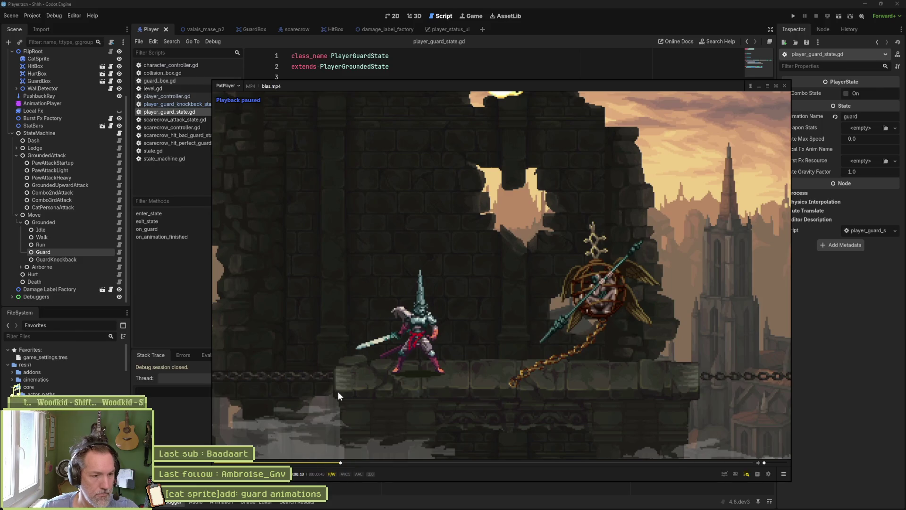
Rewind blas.mp4 five seconds, pause before the parry, and step frames until the boss is stunned.
key("Left")
key("space")
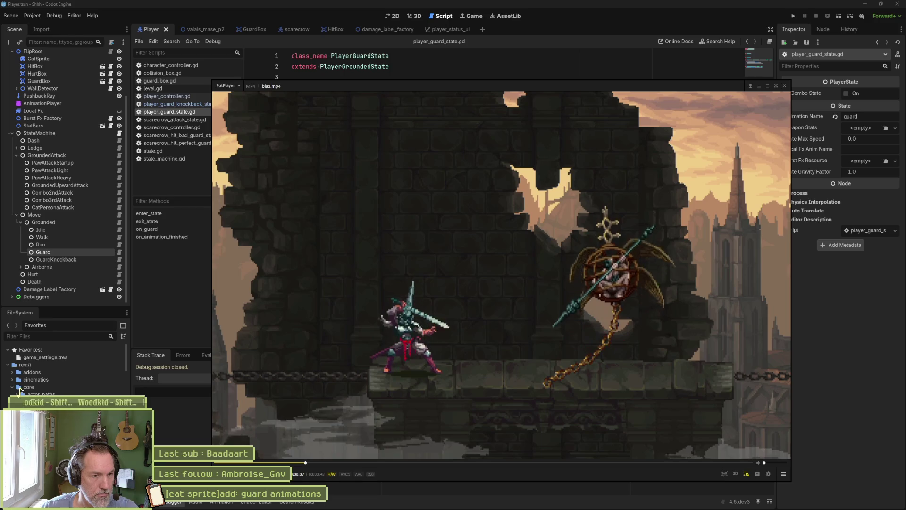
key("space")
key("f")
key("f")
key("f")
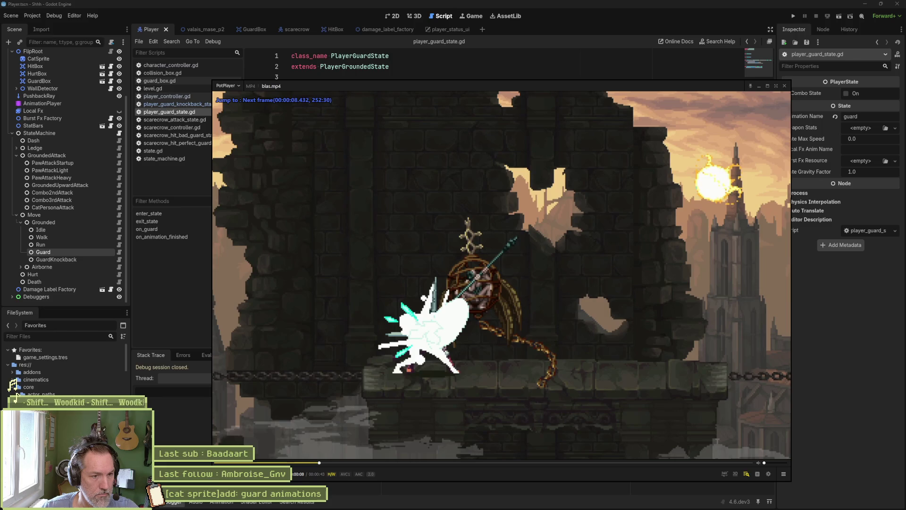
key("f")
key("f")
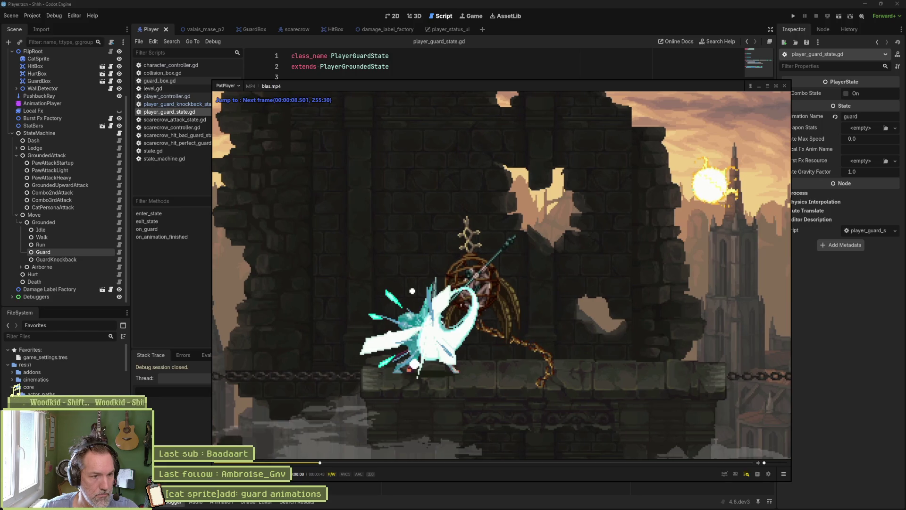
key("f")
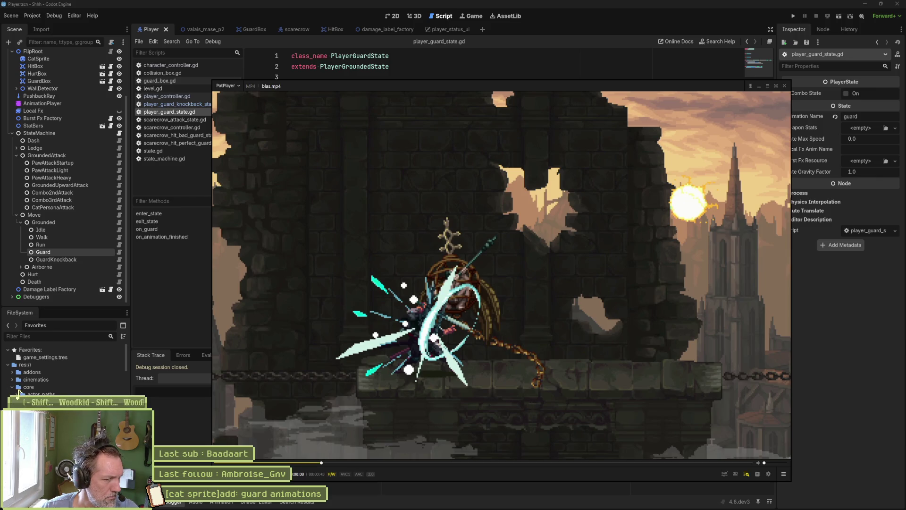
key("f")
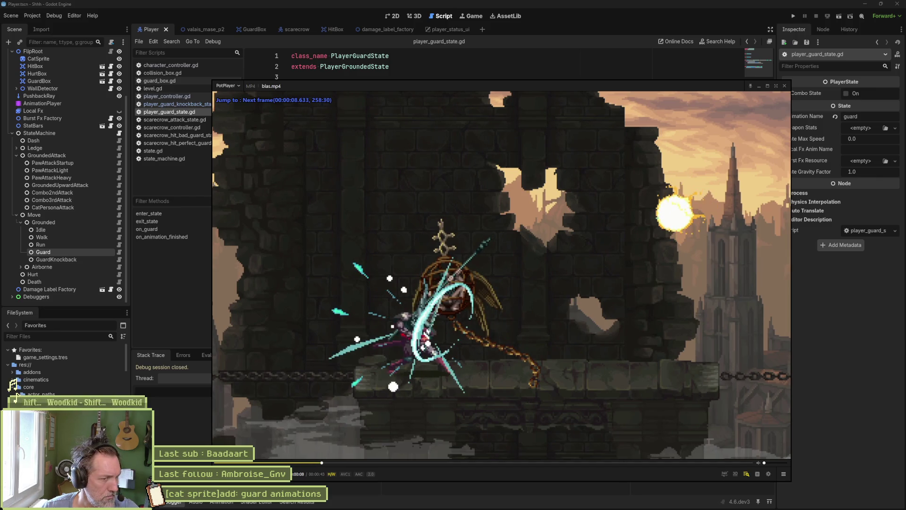
key("f")
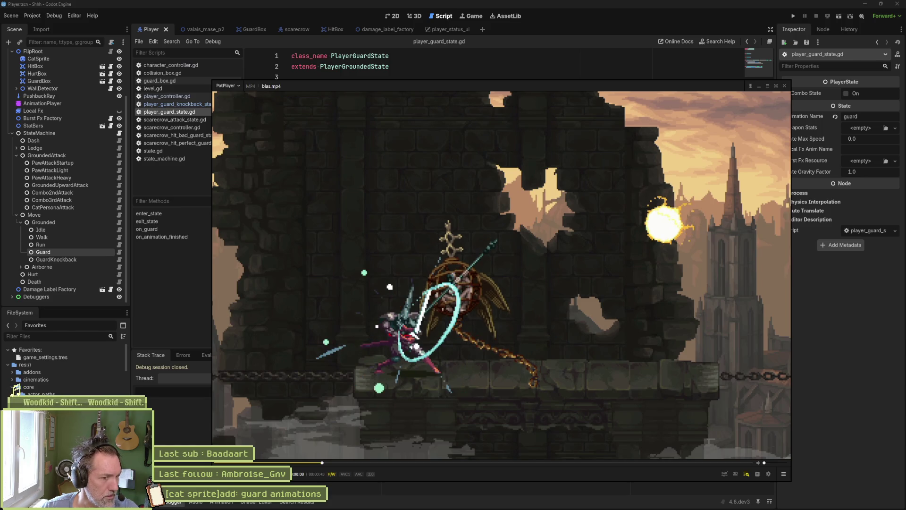
key("f")
key("f")
key("f")
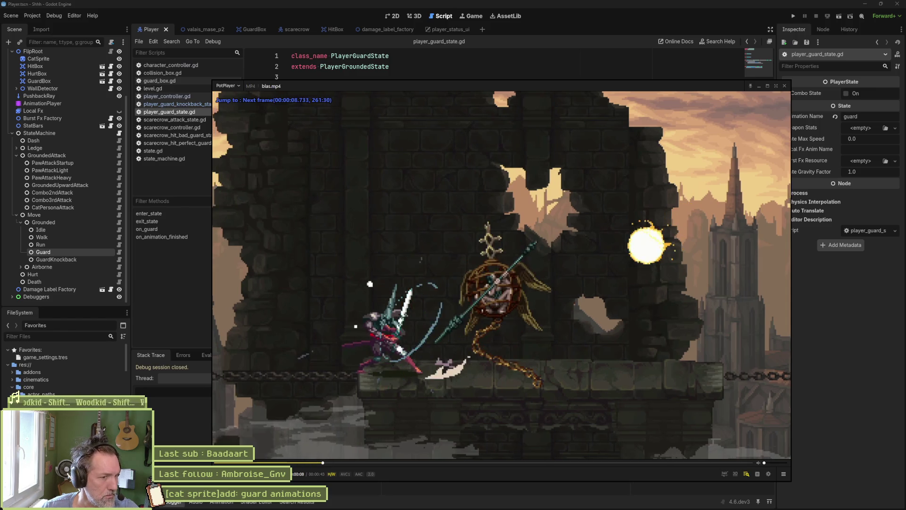
key("f")
key("f")
key("f")
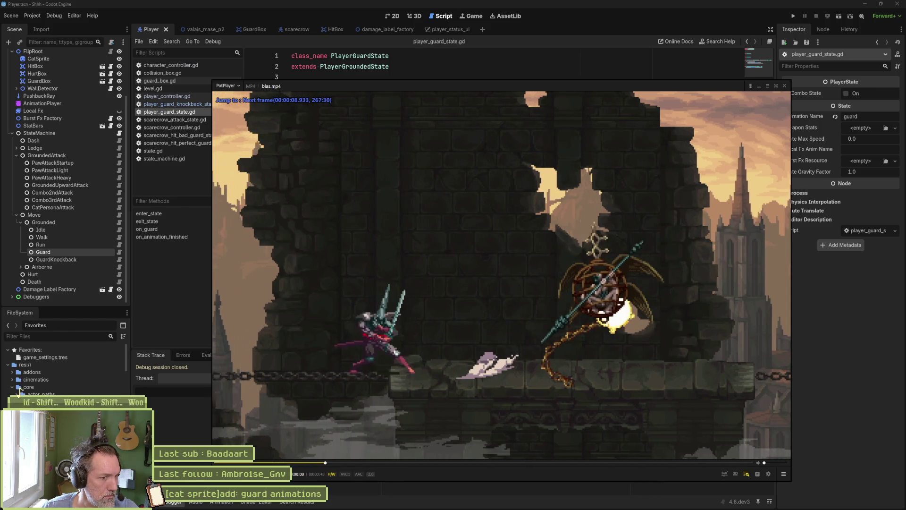
key("f")
key("f")
key("f")
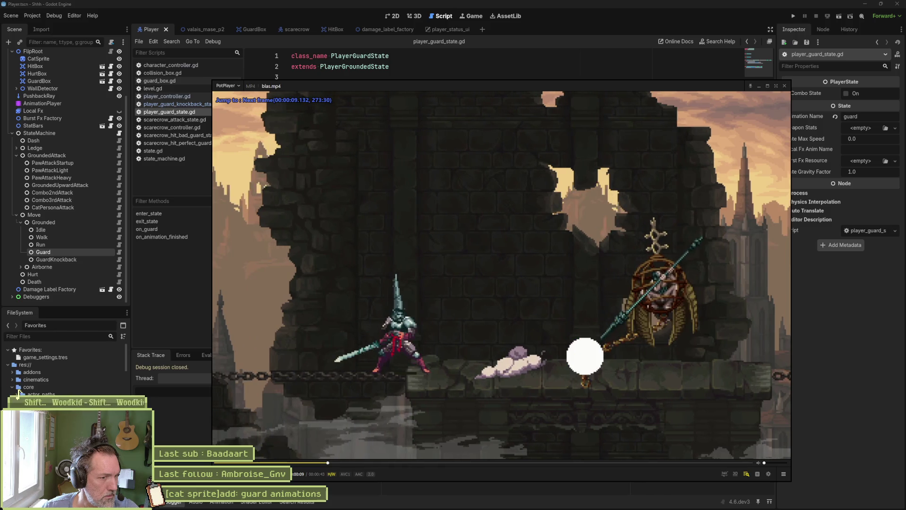
key("f")
key("f")
key("f")
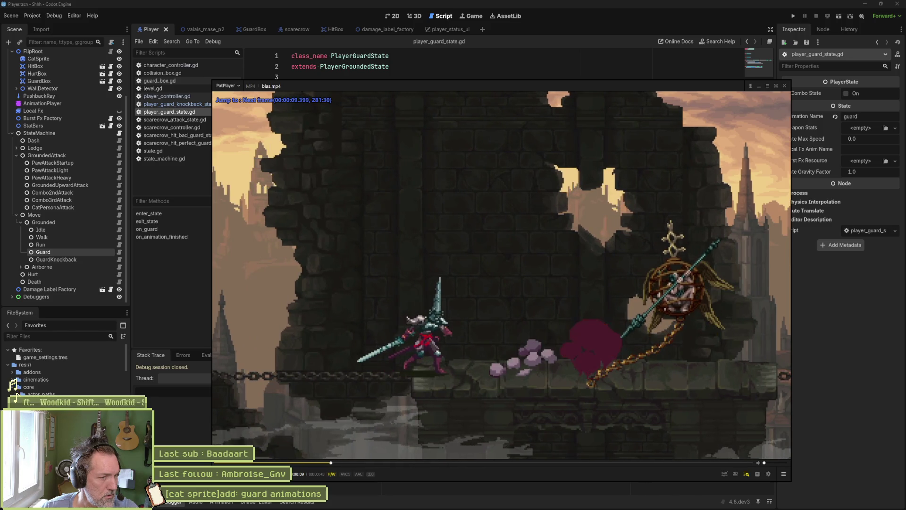
Replay to just before the parry and step frames through the flash again.
key("space")
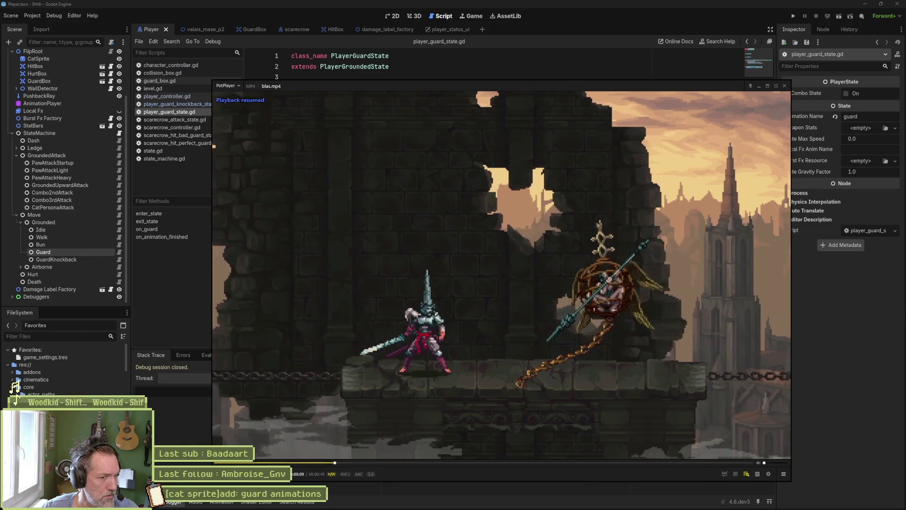
key("space")
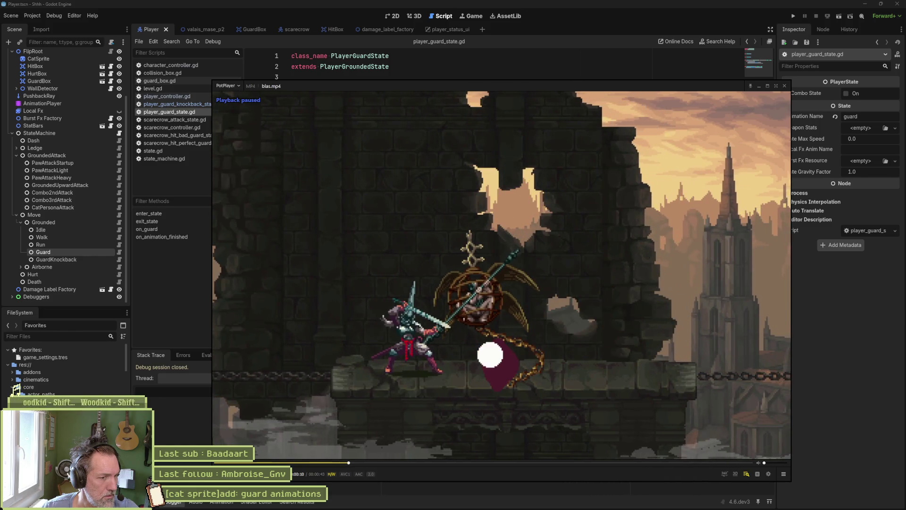
key("f")
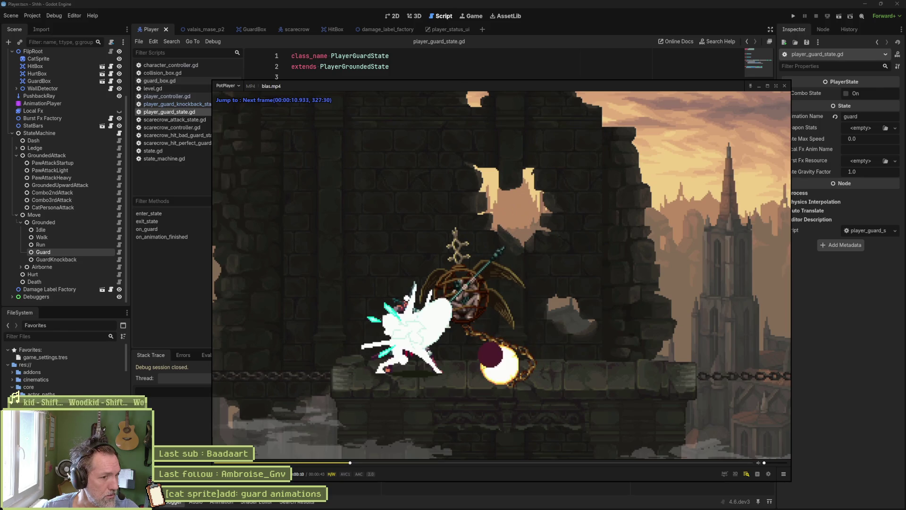
key("f")
key("f")
key("f")
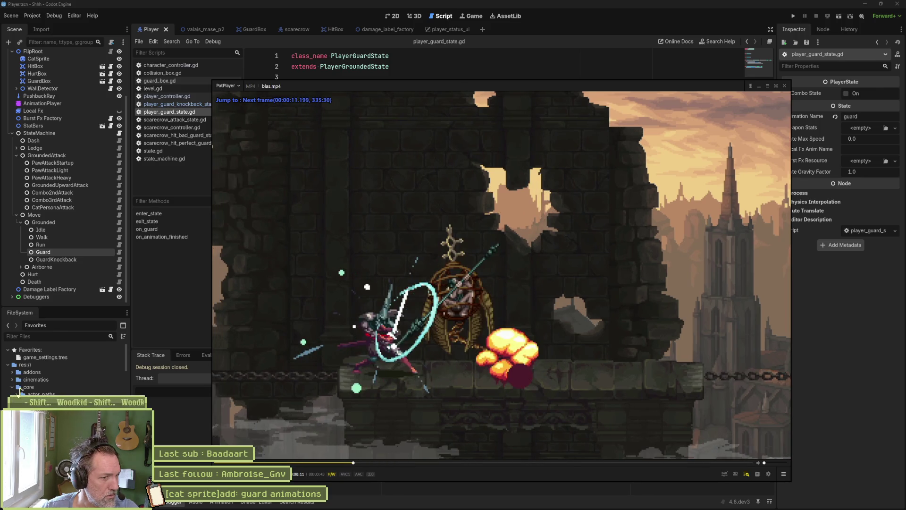
key("f")
key("f")
key("f")
key("f")
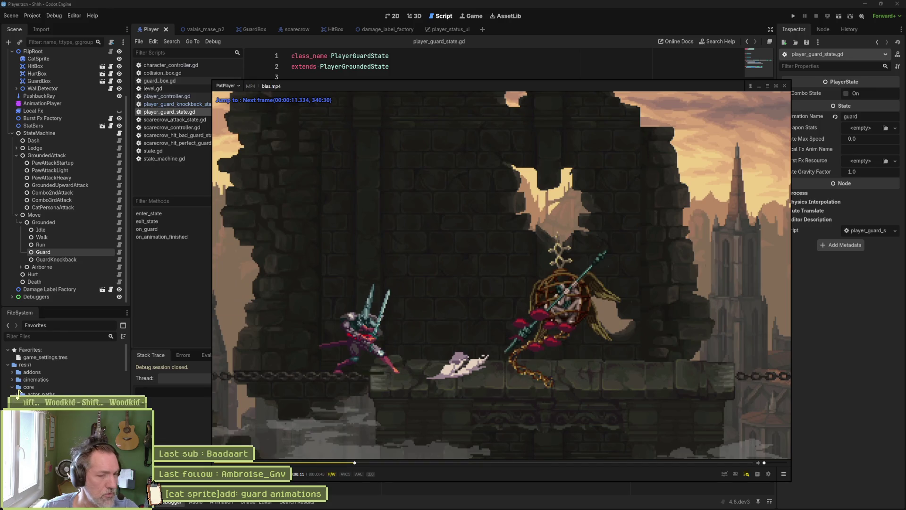
left_click(621, 503)
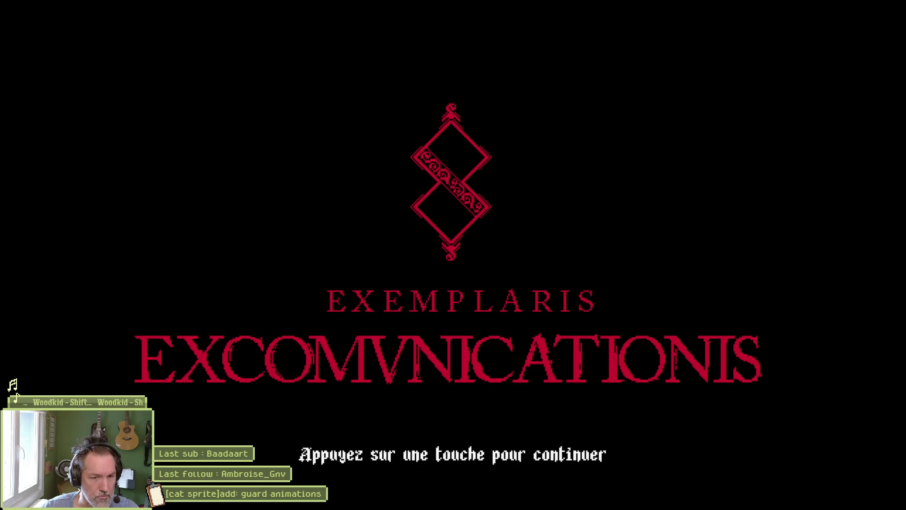
Continue from the title screen and run left through the rooms to the hand-statue doorway.
key("Return")
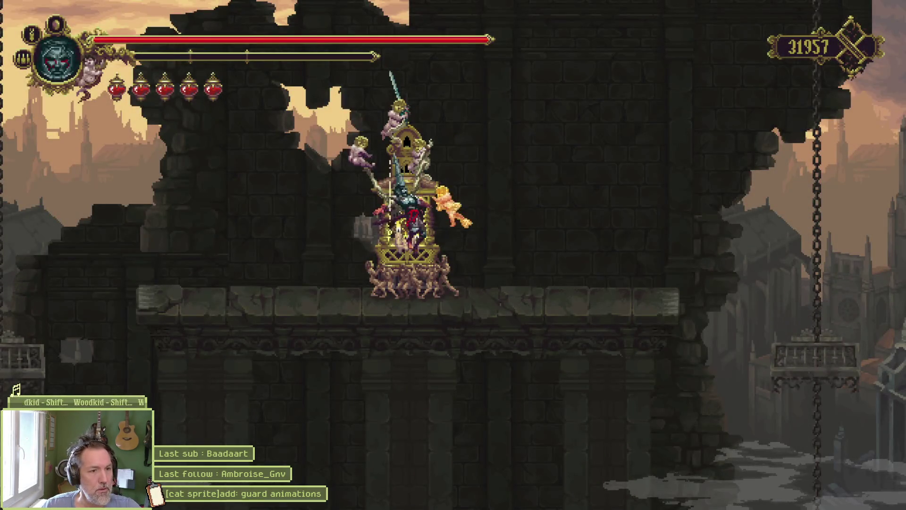
key("Left")
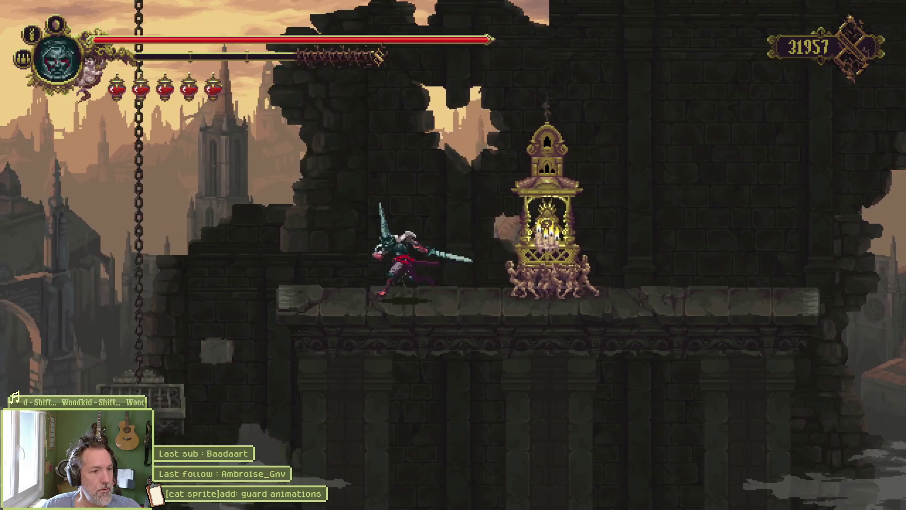
key("space")
key("Left")
key("space")
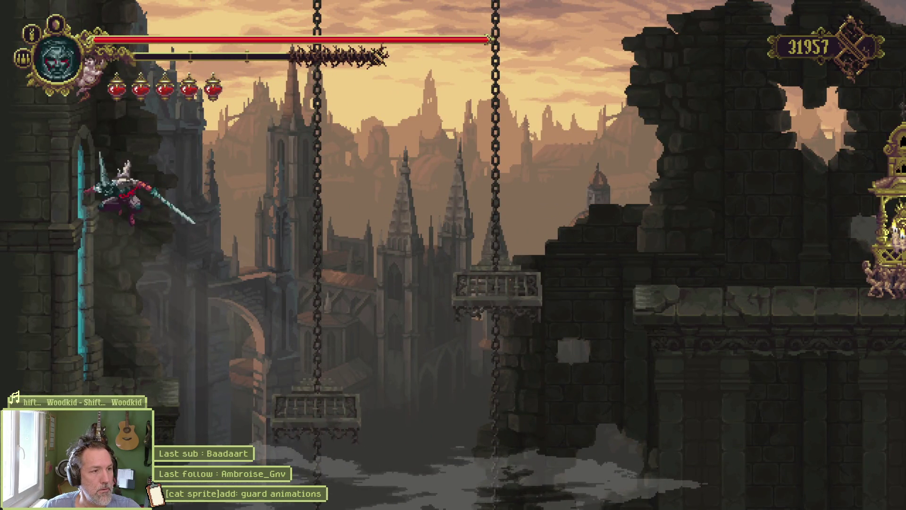
key("Left")
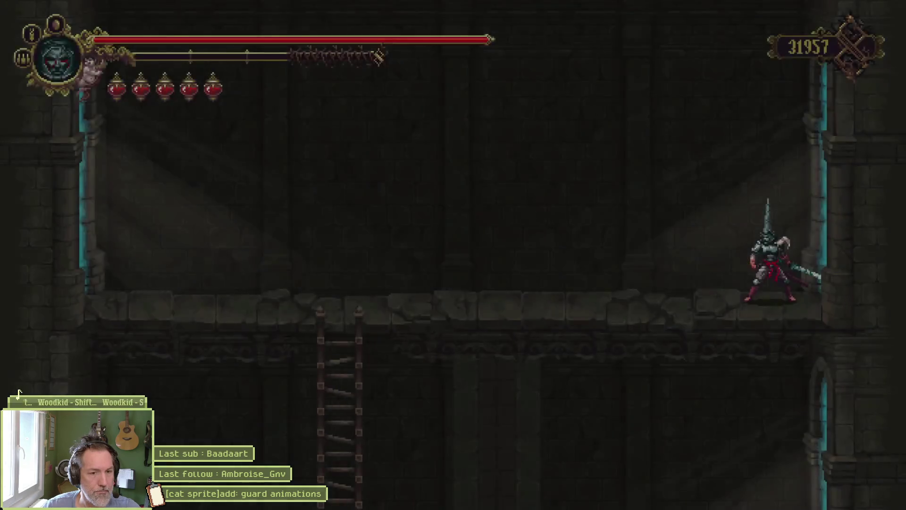
key("Left")
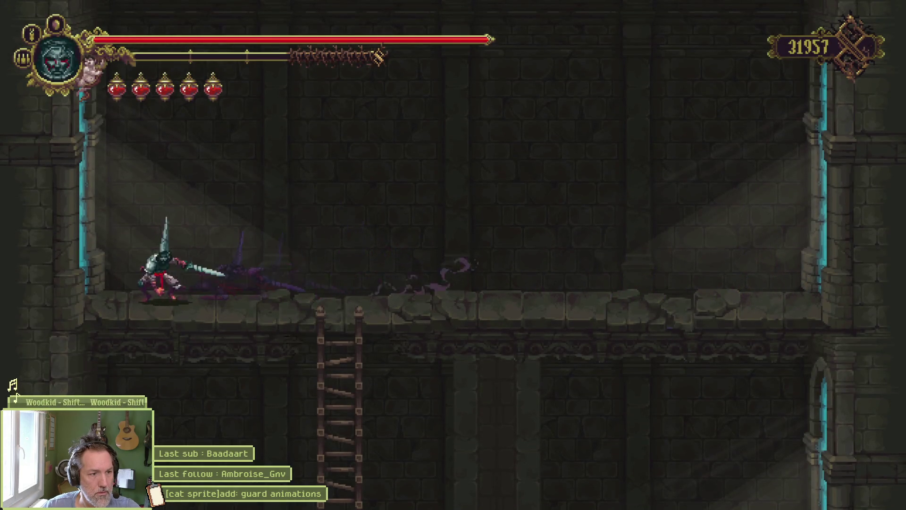
key("Left")
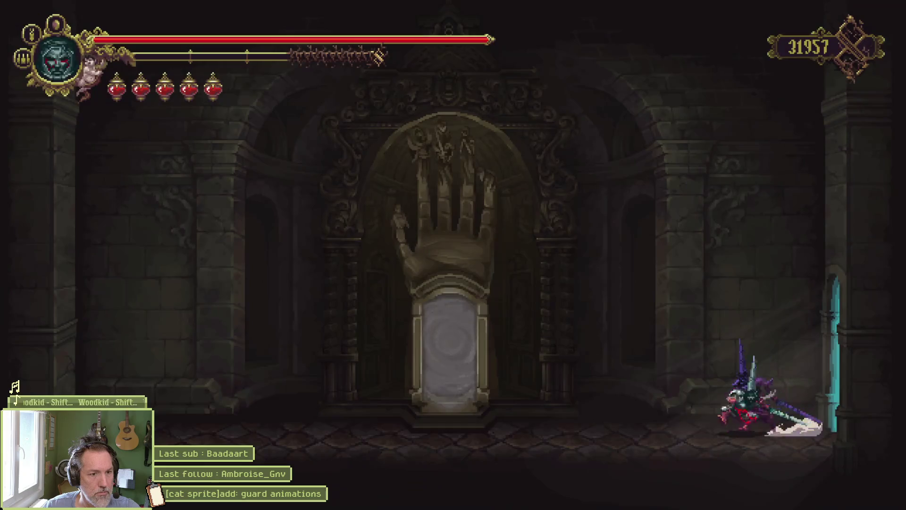
key("Left")
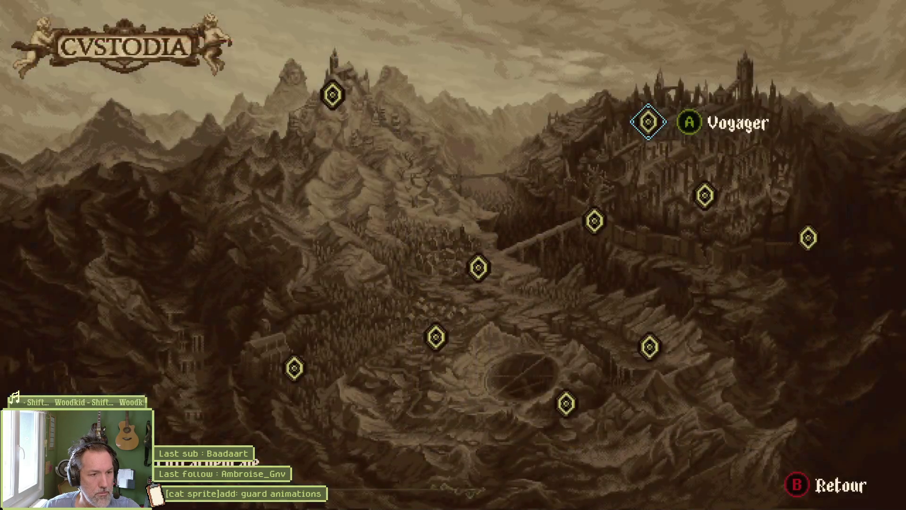
Fast-travel to Albero on the world map and run right into Citerne profanée.
key("Down")
key("Down")
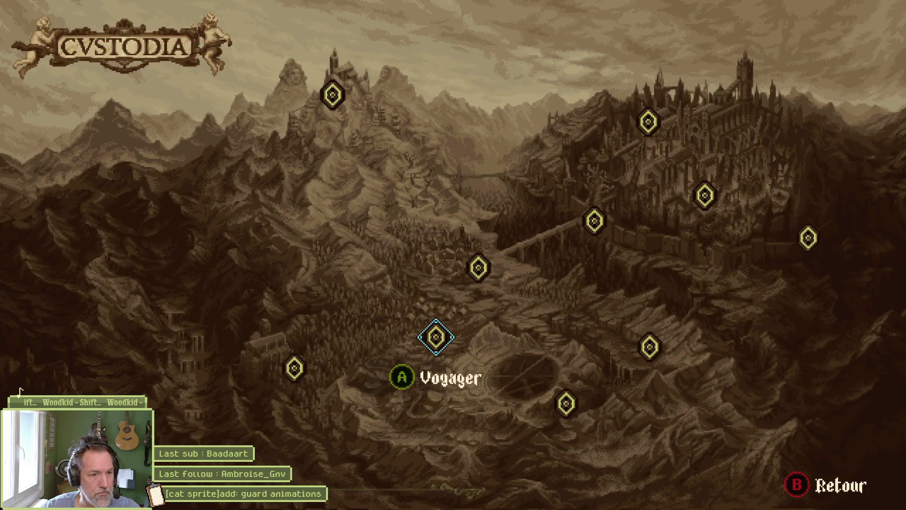
key("Return")
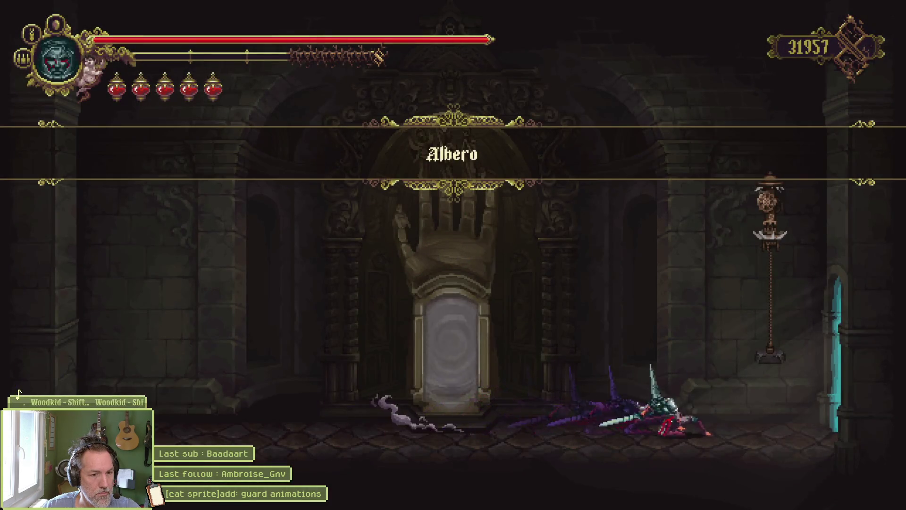
key("Right")
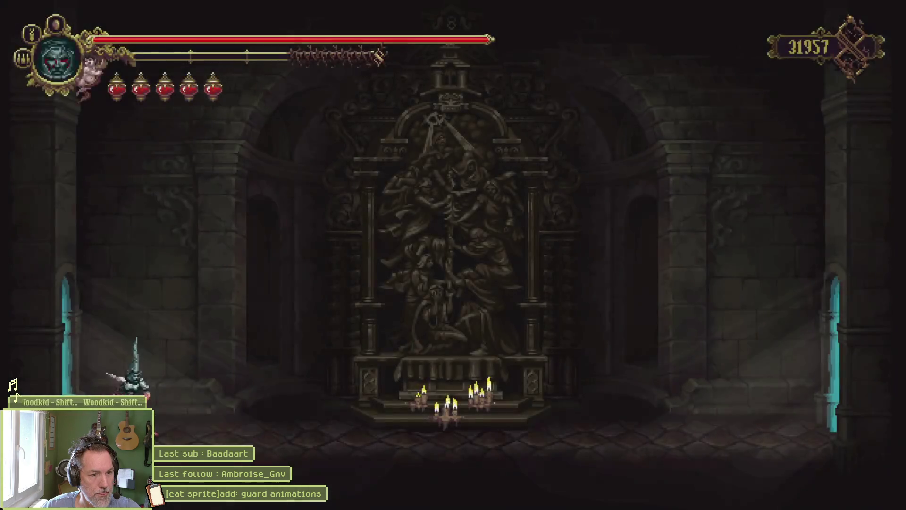
key("Right")
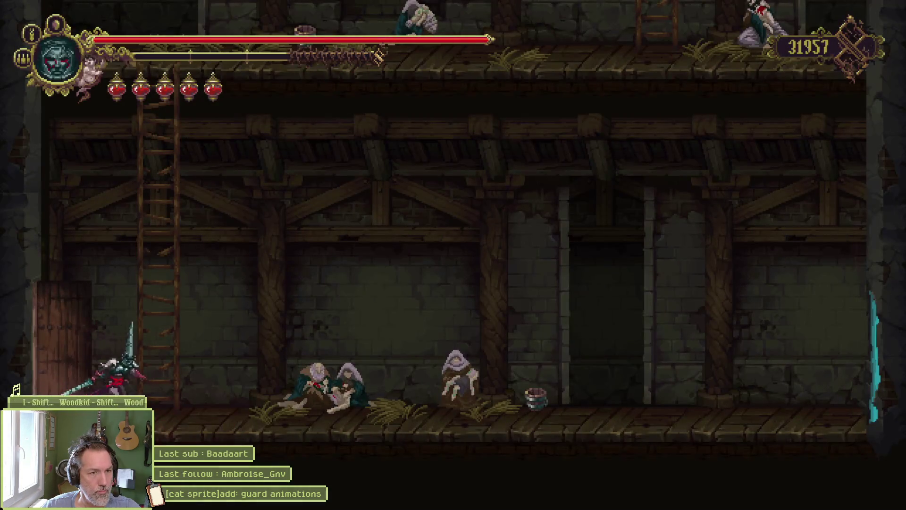
key("Right")
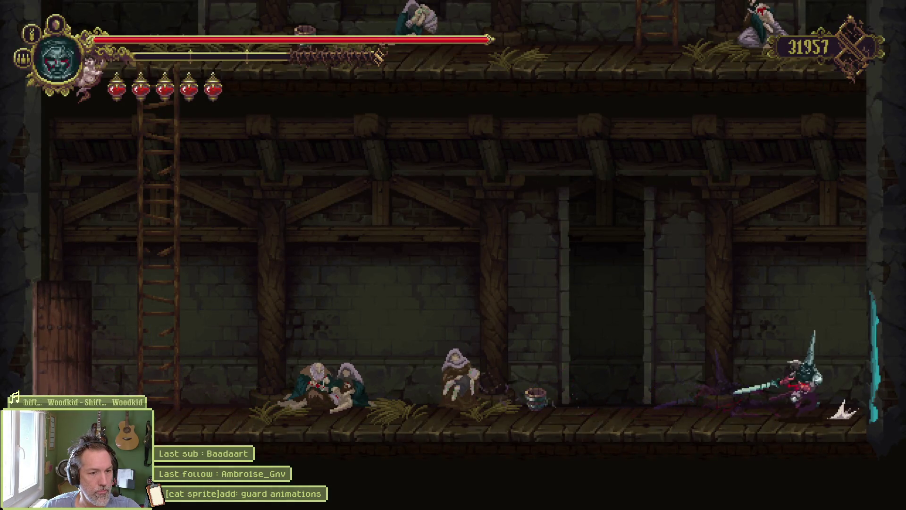
key("Right")
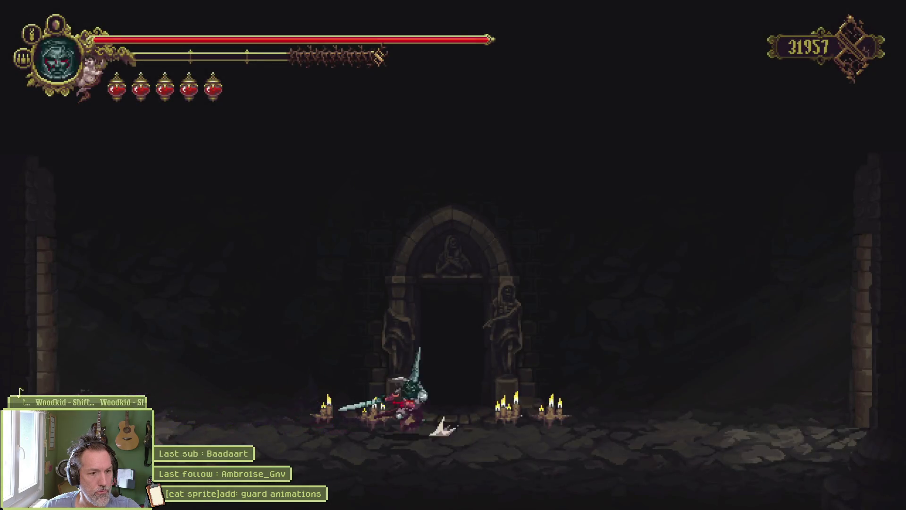
key("Right")
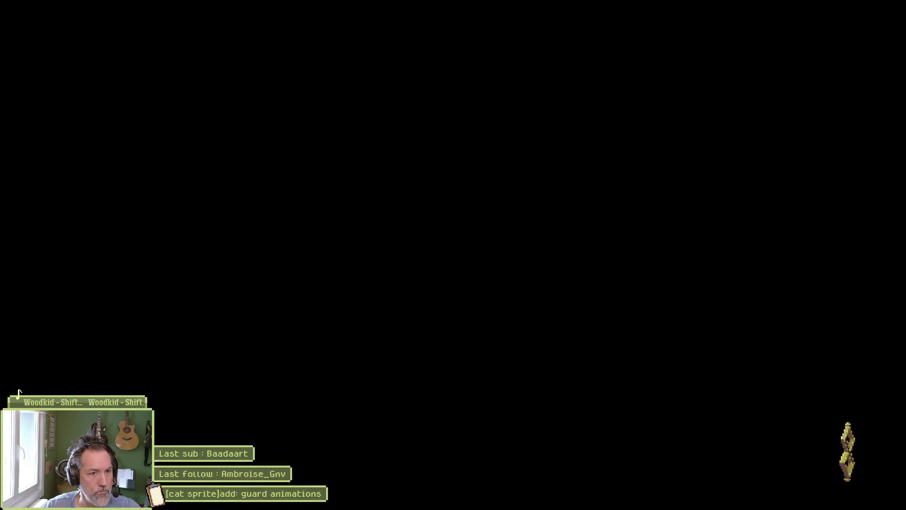
key("Right")
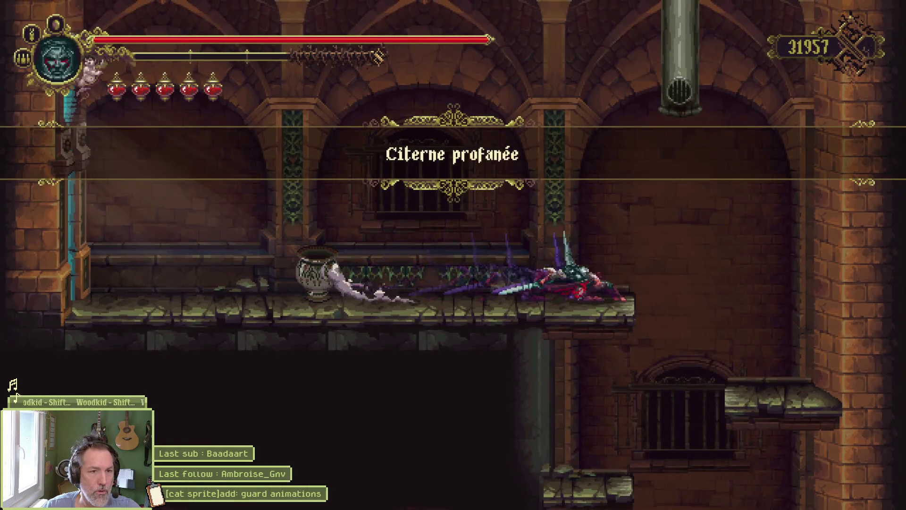
Cross the cistern and ossuary past the sand pile and through the cyan doorway to the red shrine.
key("Left")
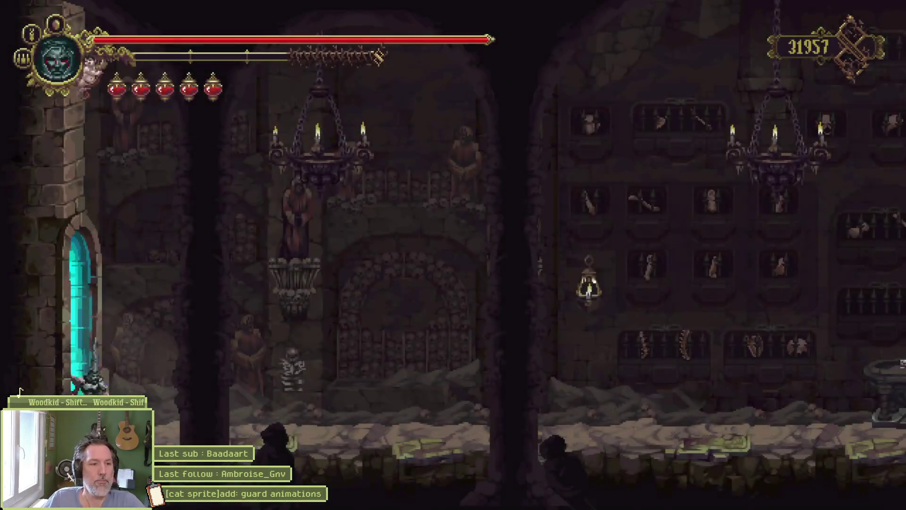
key("Right")
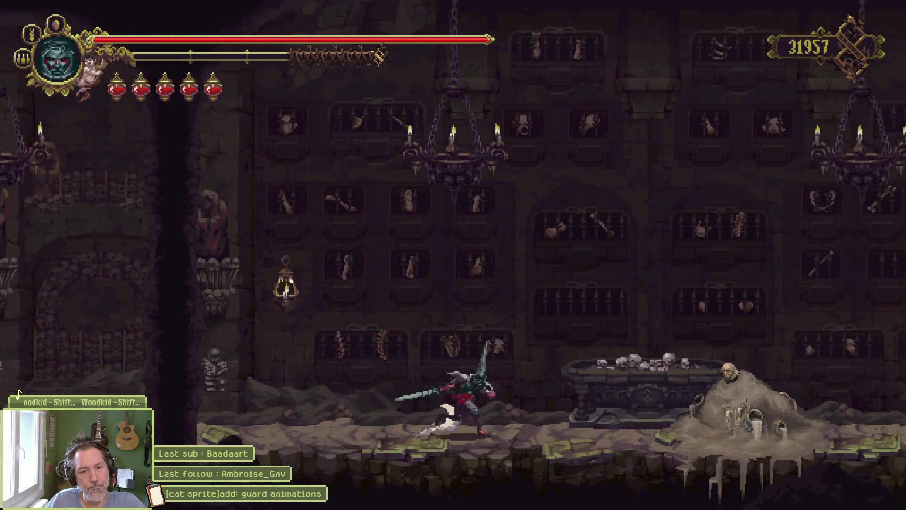
key("Right")
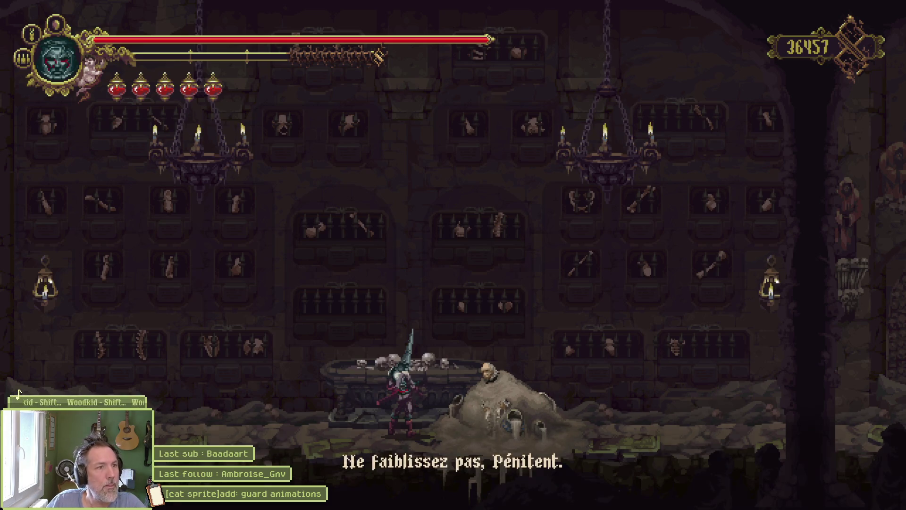
key("Left")
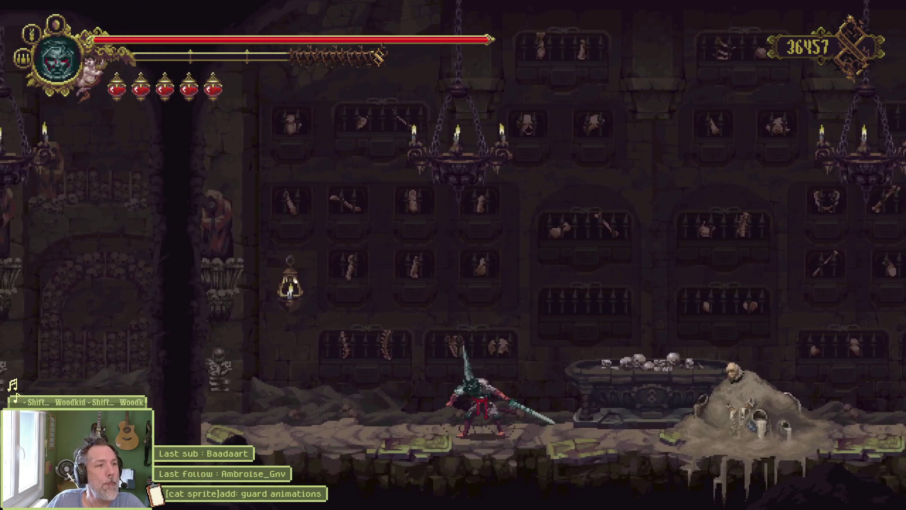
key("Right")
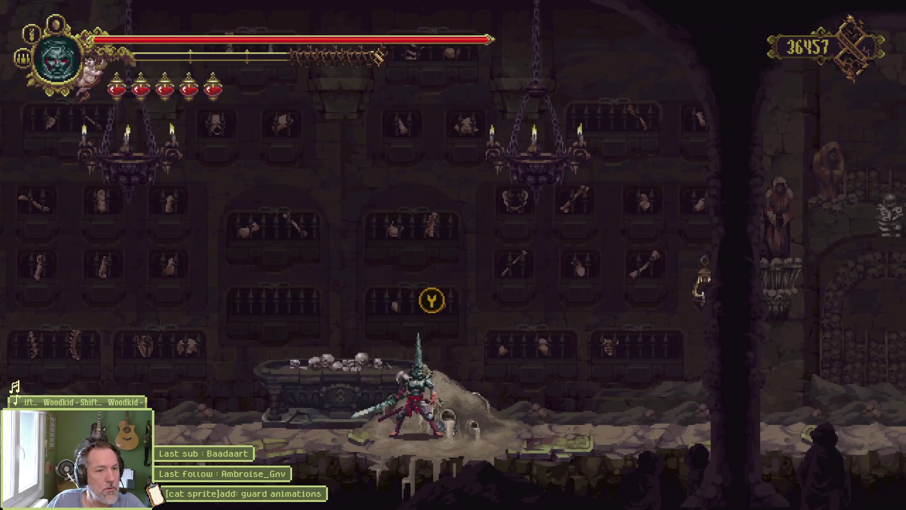
key("Right")
key("Left")
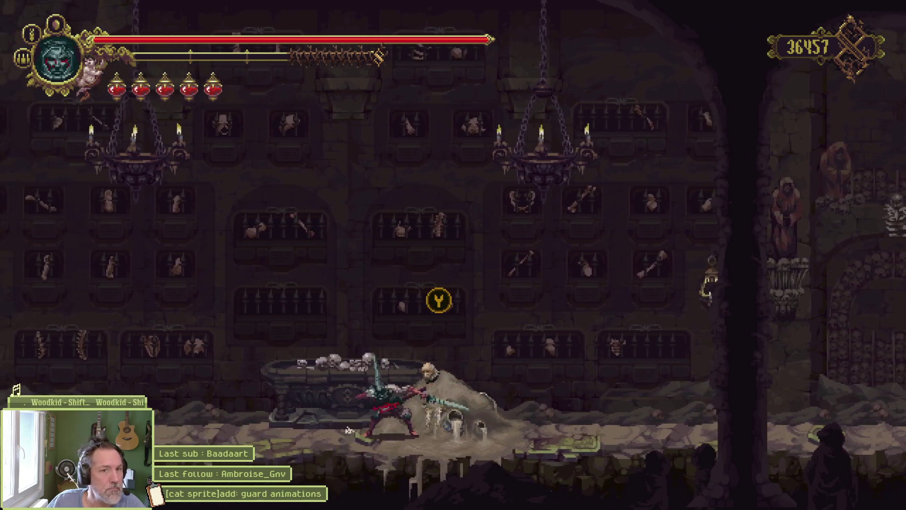
key("Right")
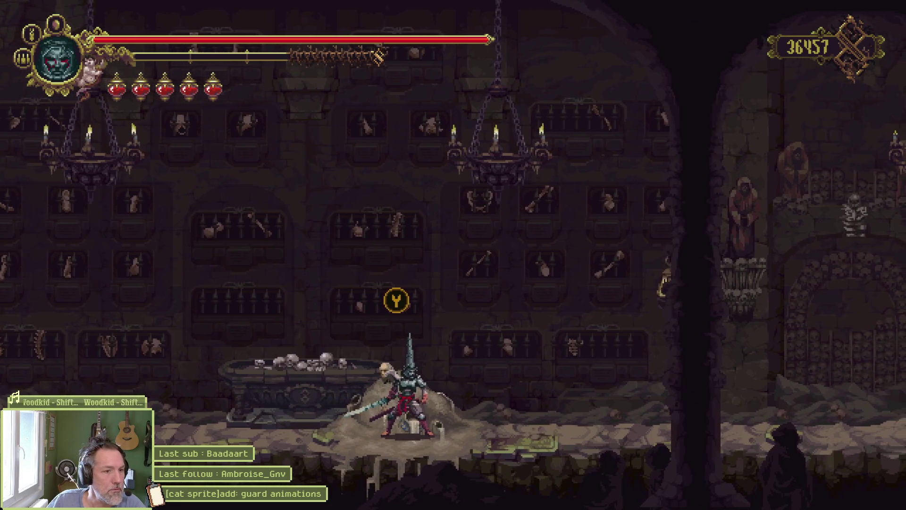
key("Right")
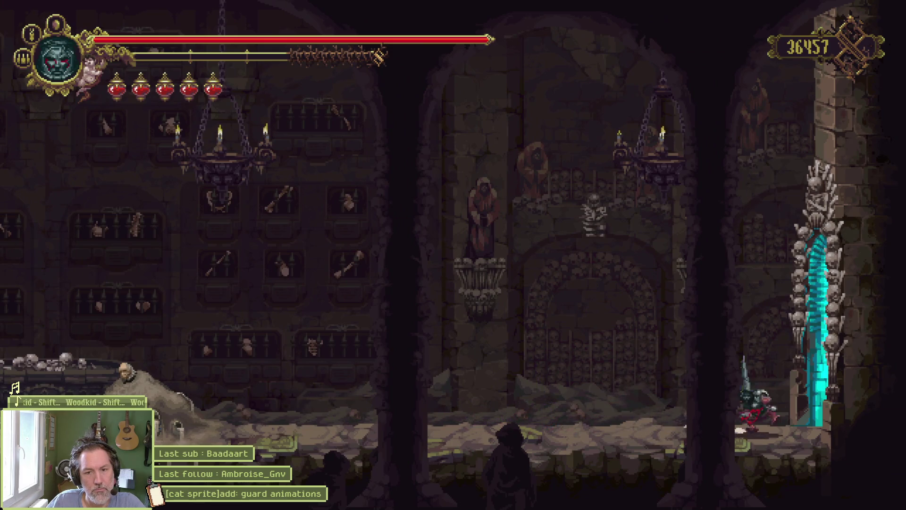
key("Right")
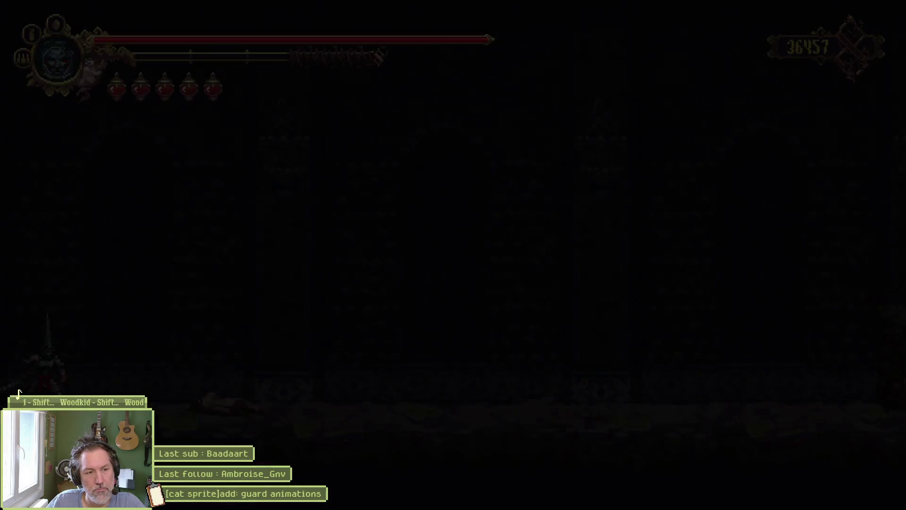
key("Right")
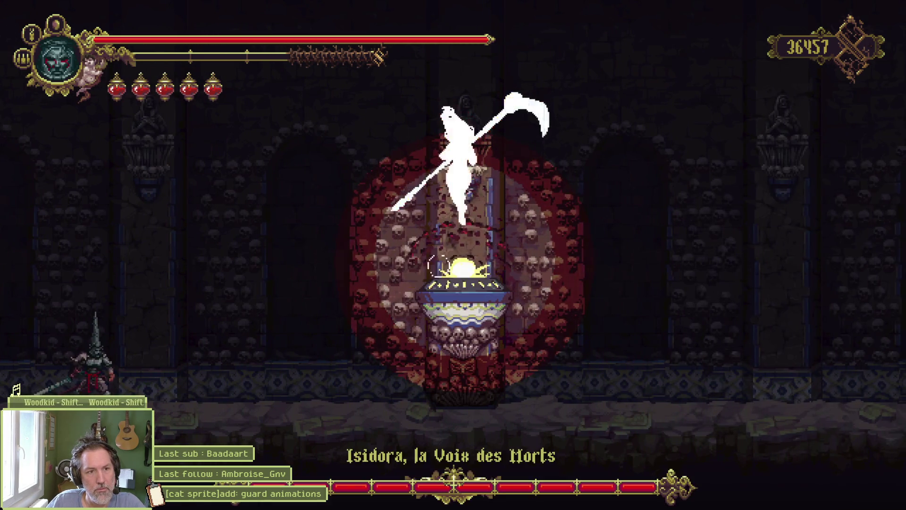
Drink a healing flask and slash at Isidora, backing off and re-engaging.
key("f")
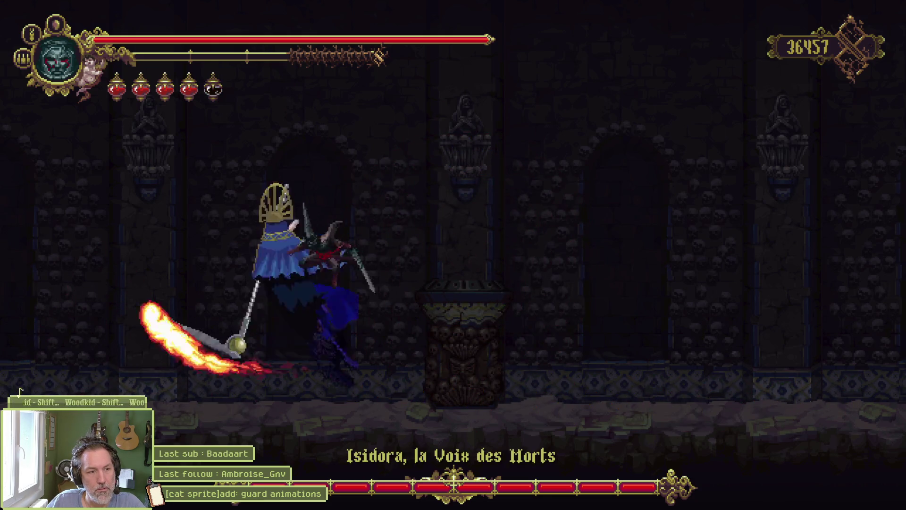
key("Right")
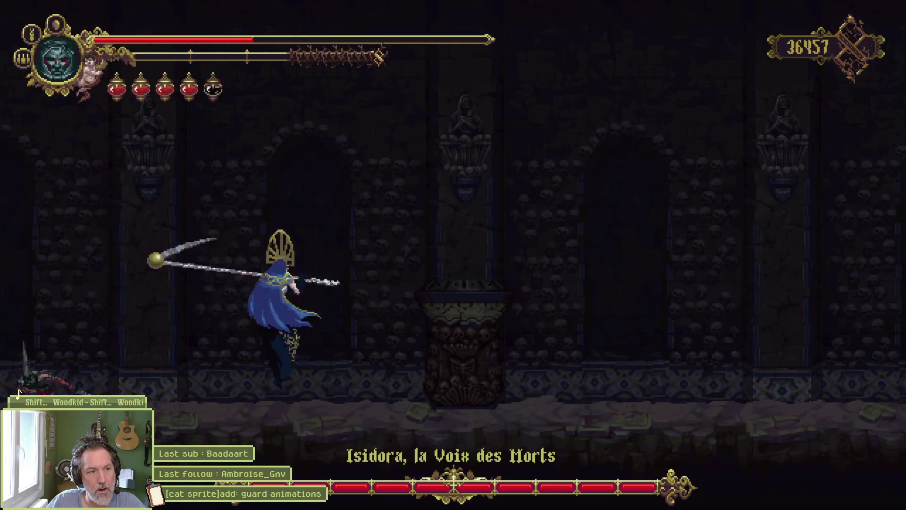
key("k")
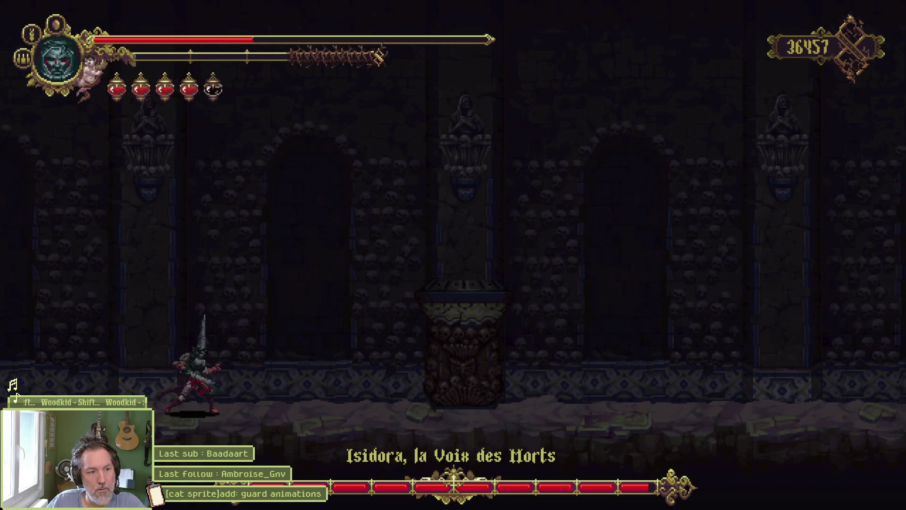
key("Right")
key("Left")
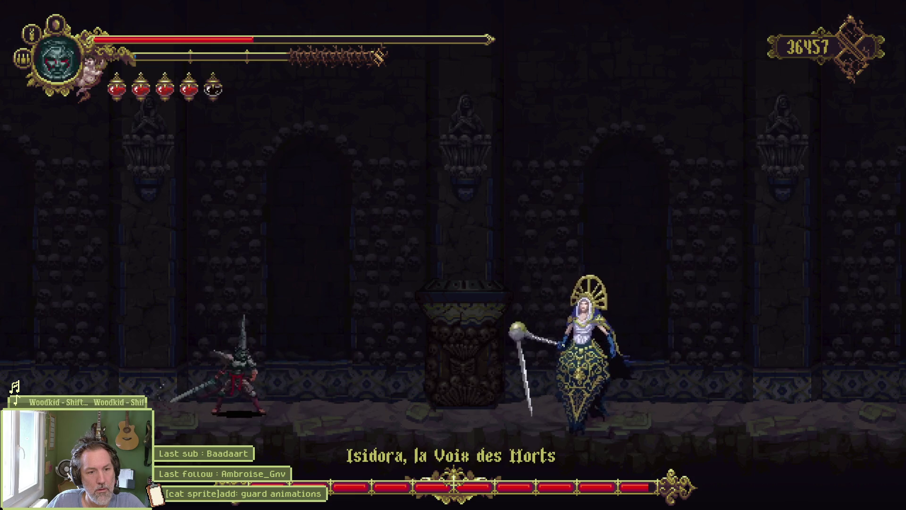
key("Right")
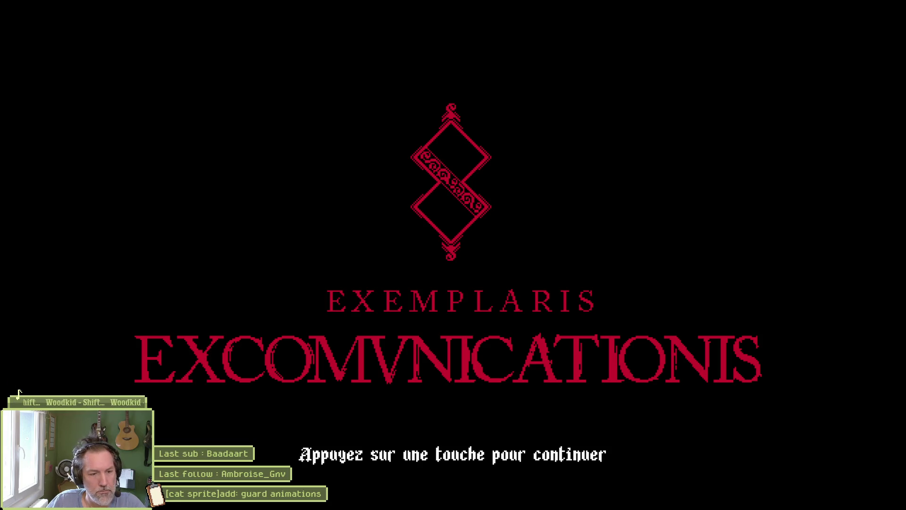
Continue past the title screen and run left through the stone rooms into the shrine mirror.
key("Return")
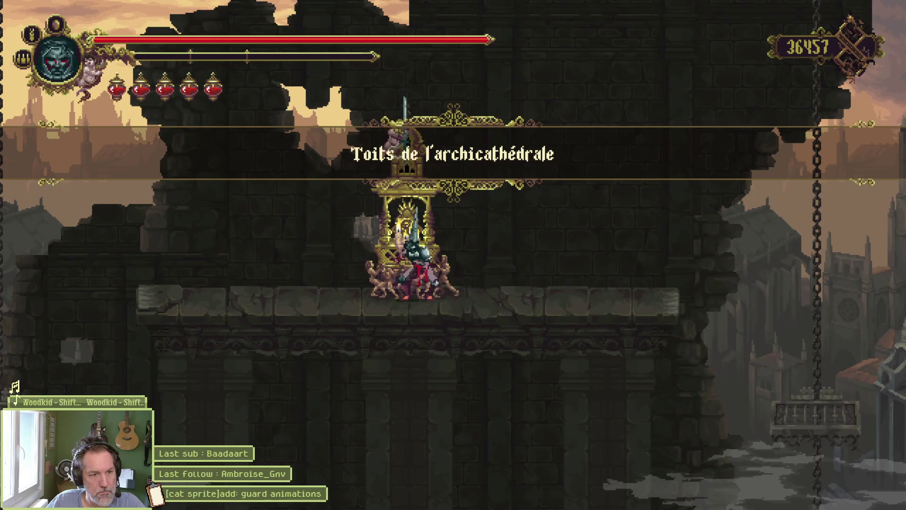
key("Left")
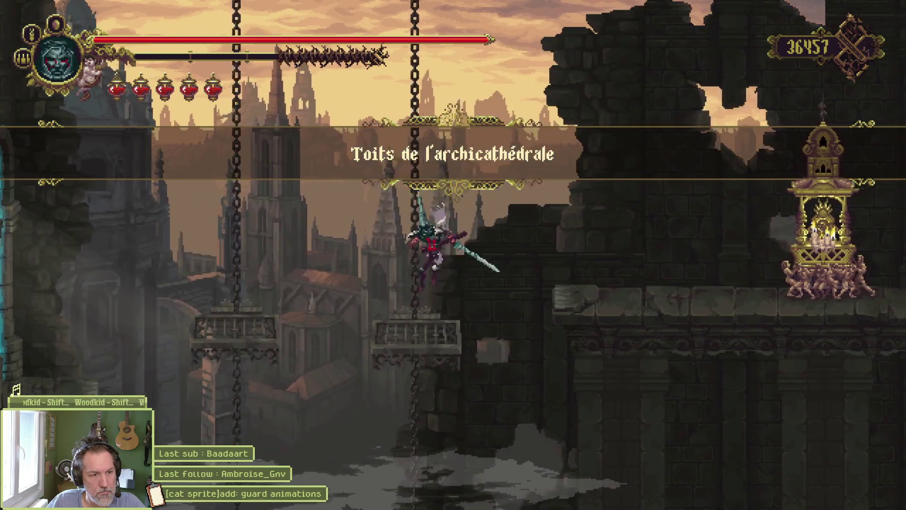
key("Left")
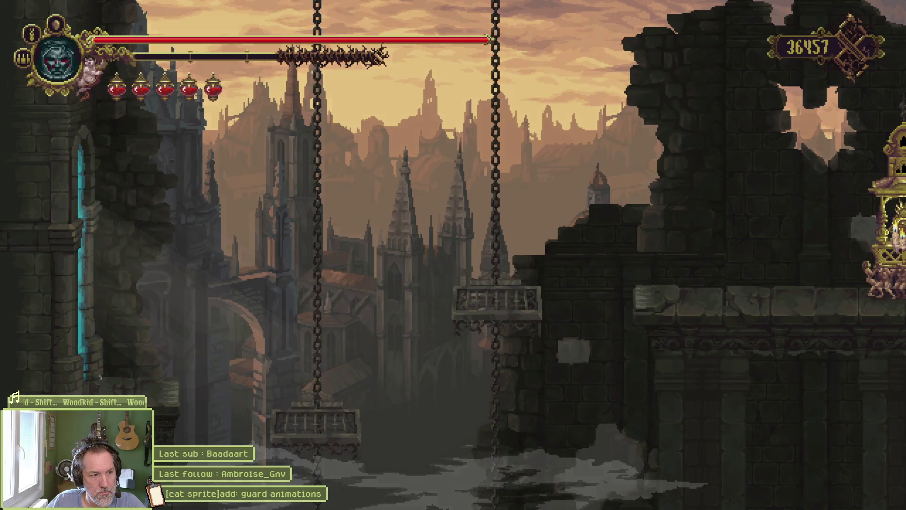
key("Left")
key("k")
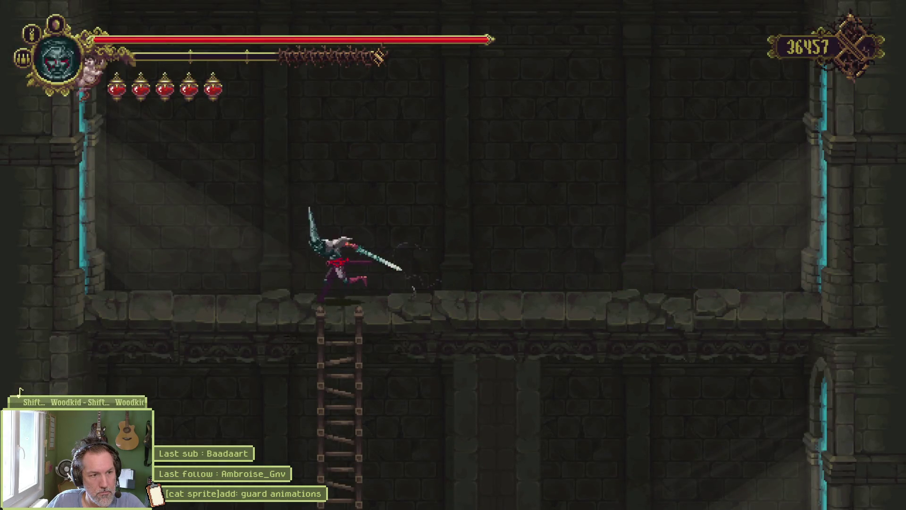
key("Left")
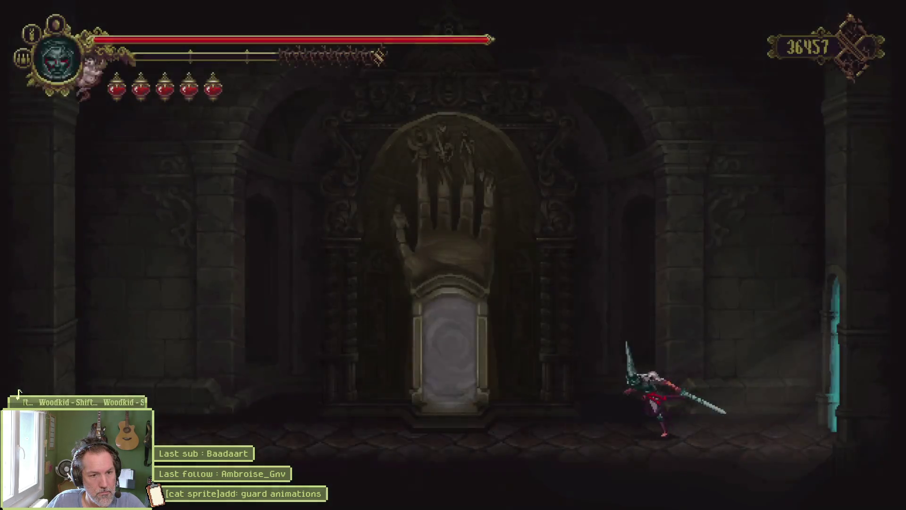
key("Left")
key("Up")
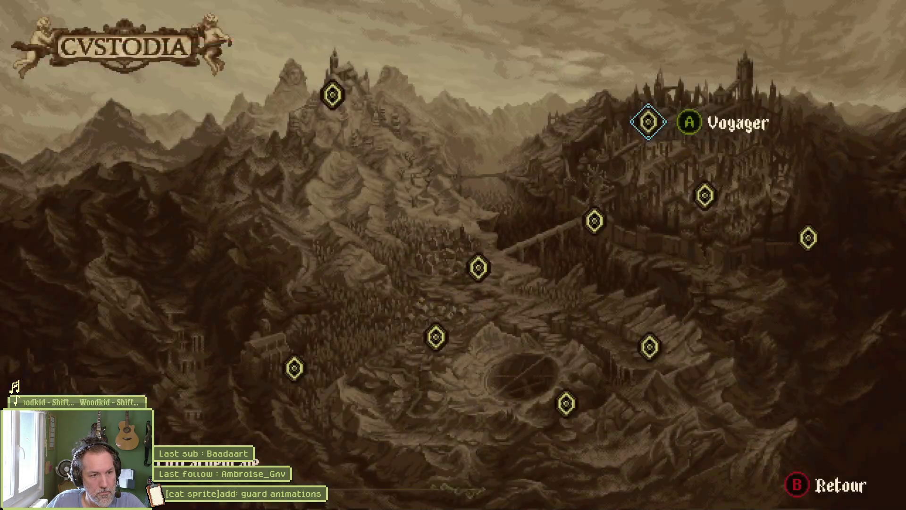
Select the bottom map node and fast-travel to Escarpements de la complainte.
key("Down")
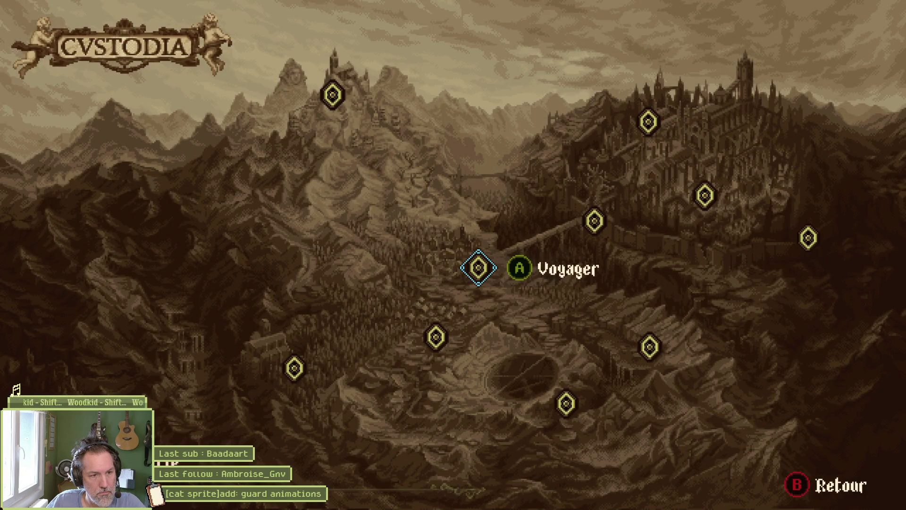
key("Left")
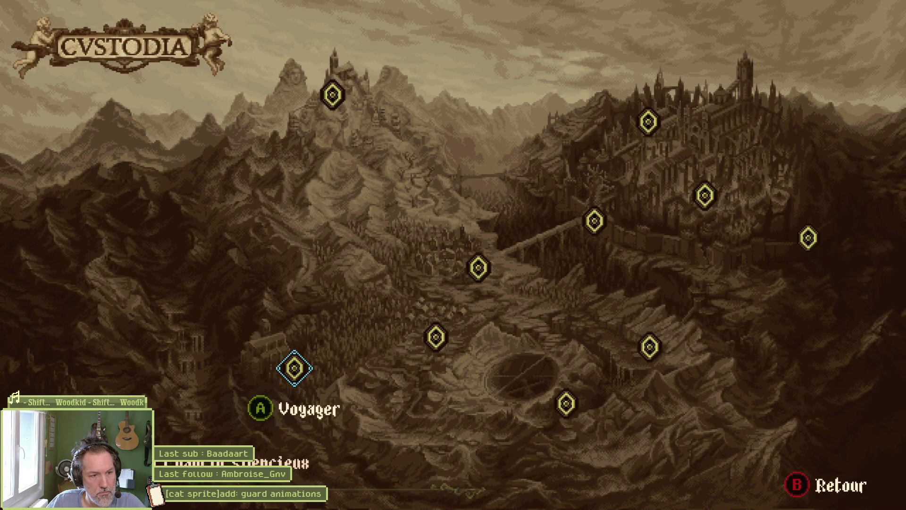
key("Right")
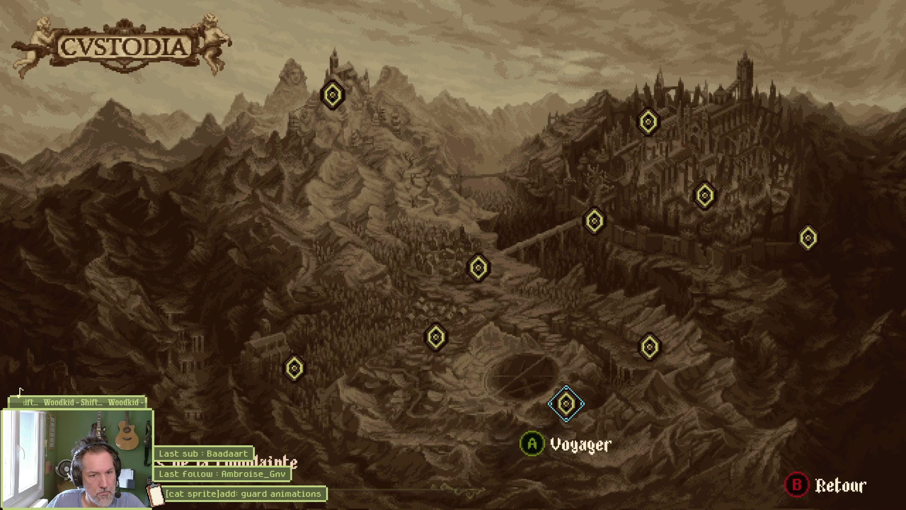
key("Up")
key("Right")
key("Down")
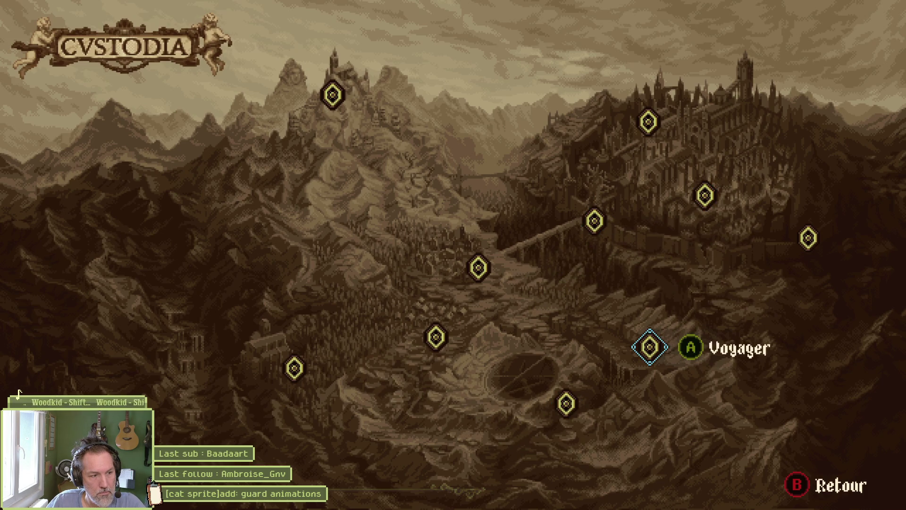
key("Down")
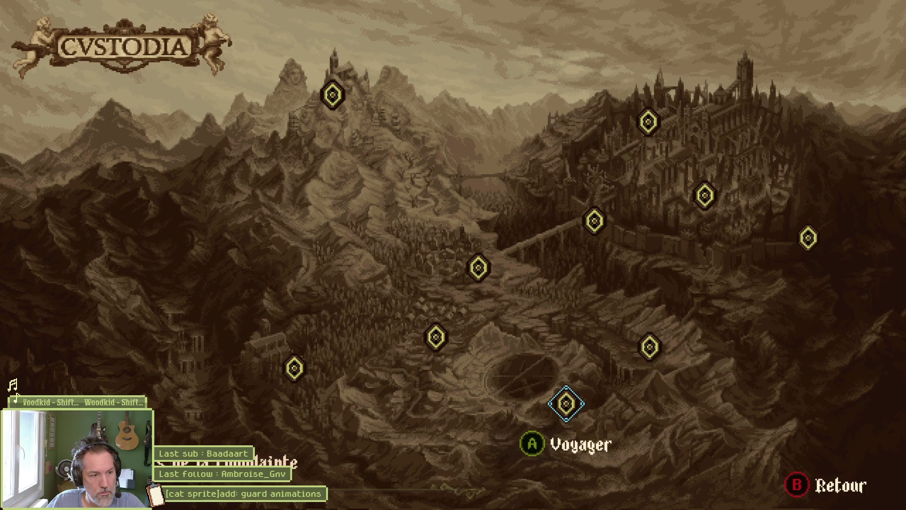
key("Return")
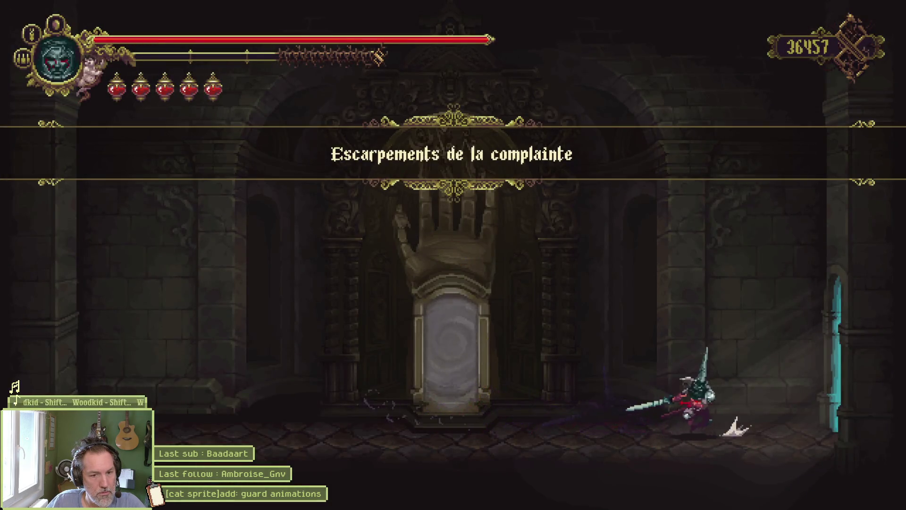
Re-enter the shrine mirror and fast-travel from the Cvstodia map to Albero.
key("Right")
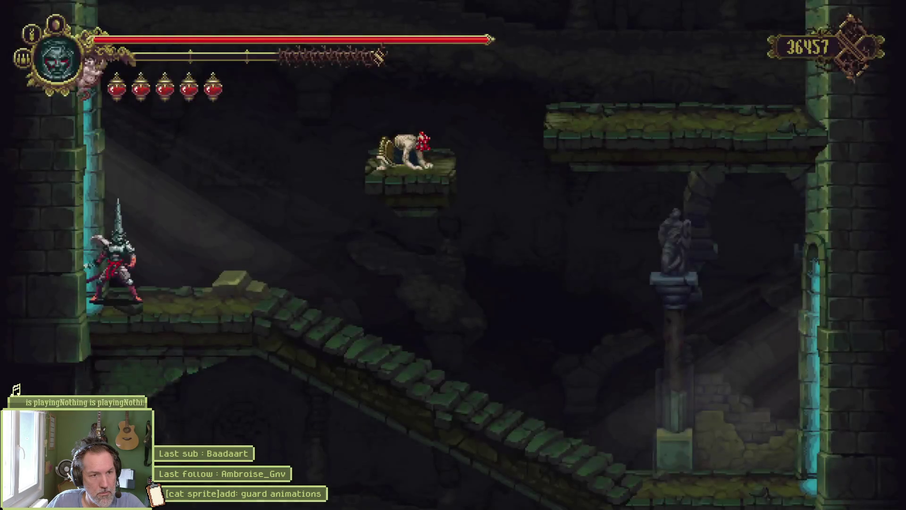
key("Left")
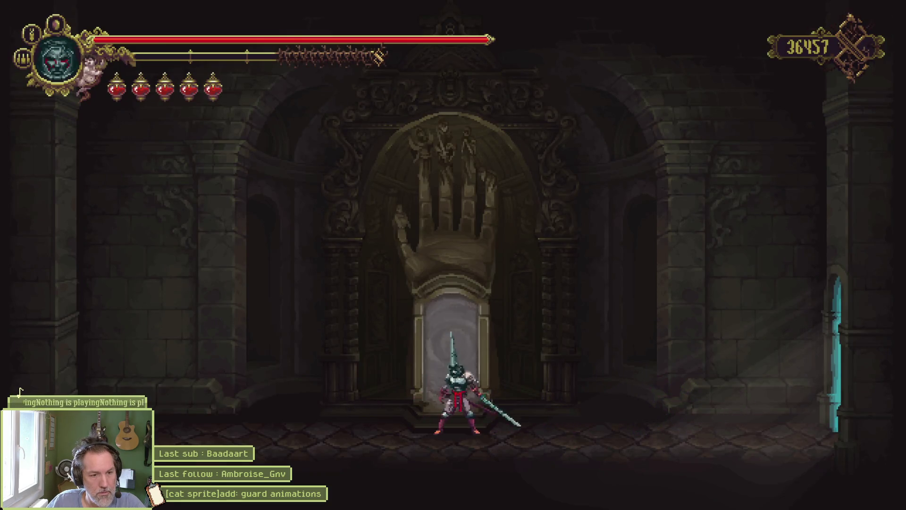
key("Up")
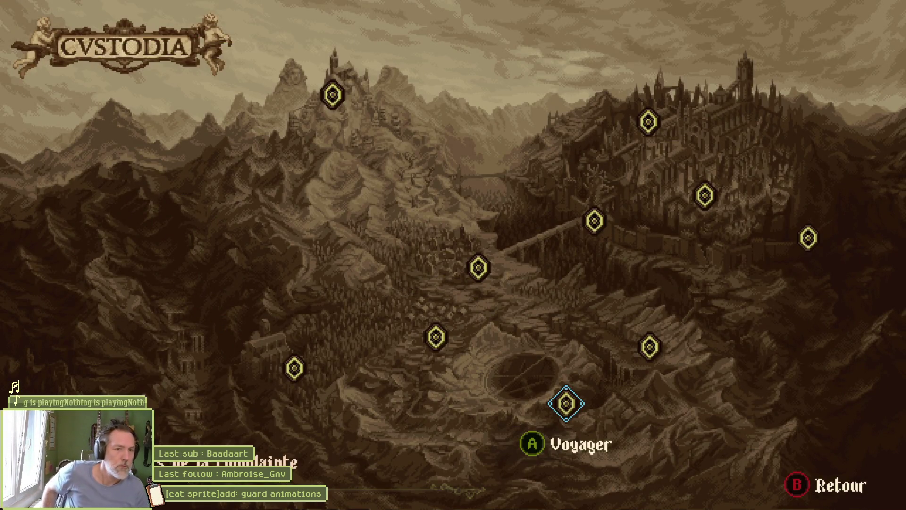
key("Up")
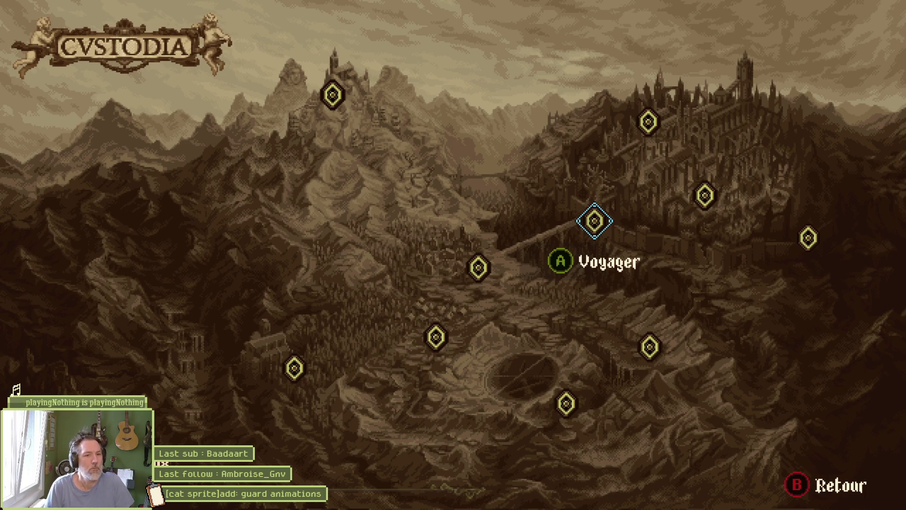
key("Left")
key("Down")
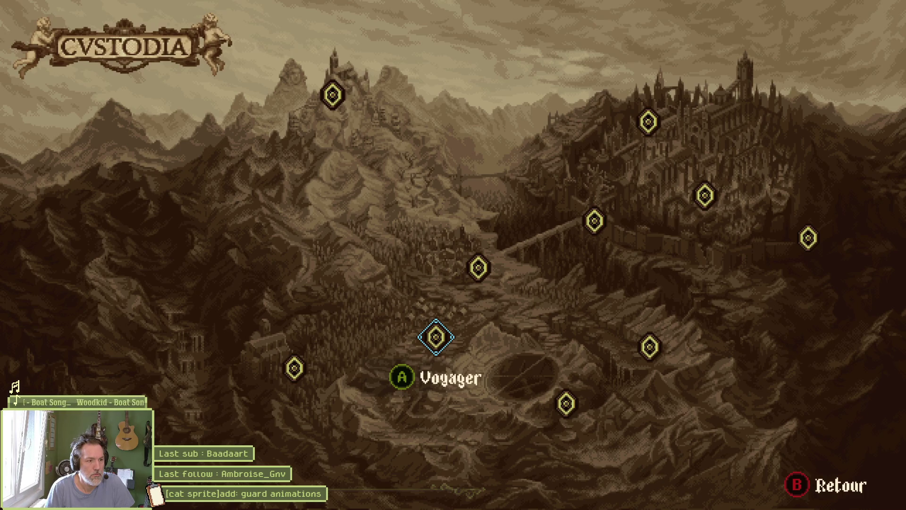
key("Return")
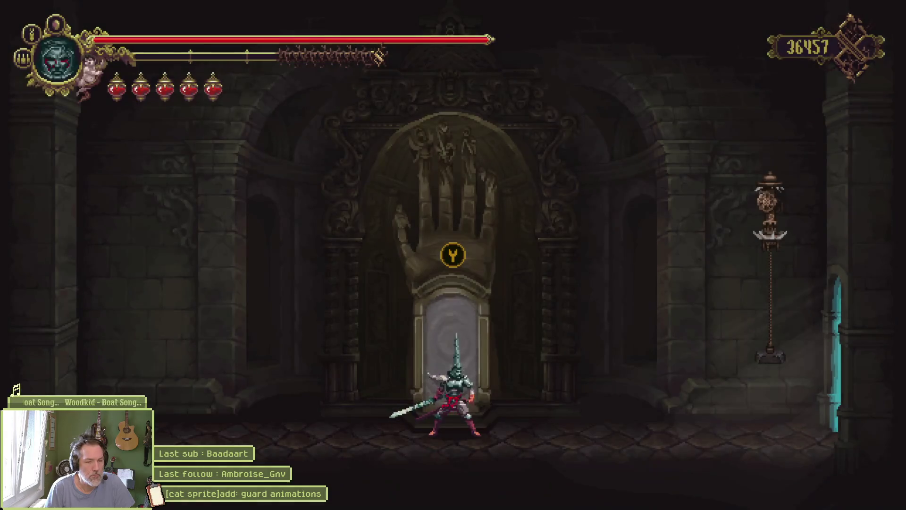
Run right past the altar into the wooden-beamed room and climb the ladder to the upper floor.
key("Right")
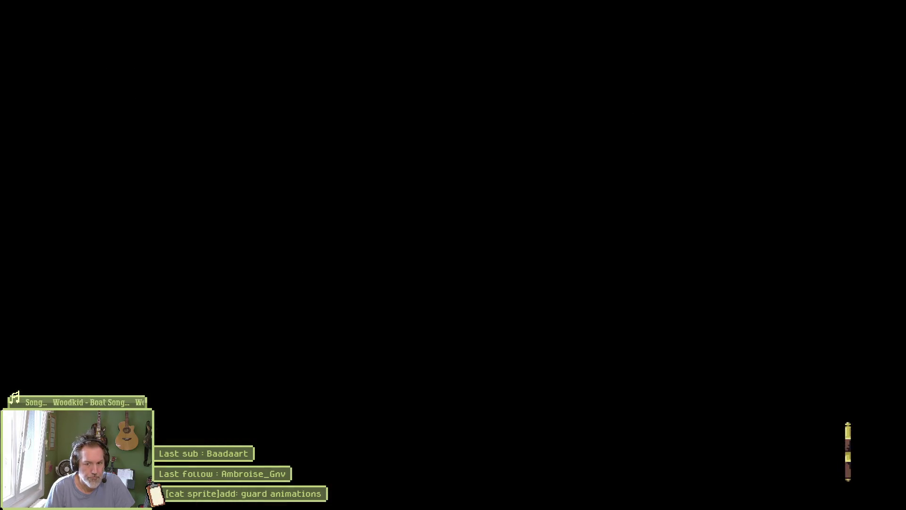
key("Right")
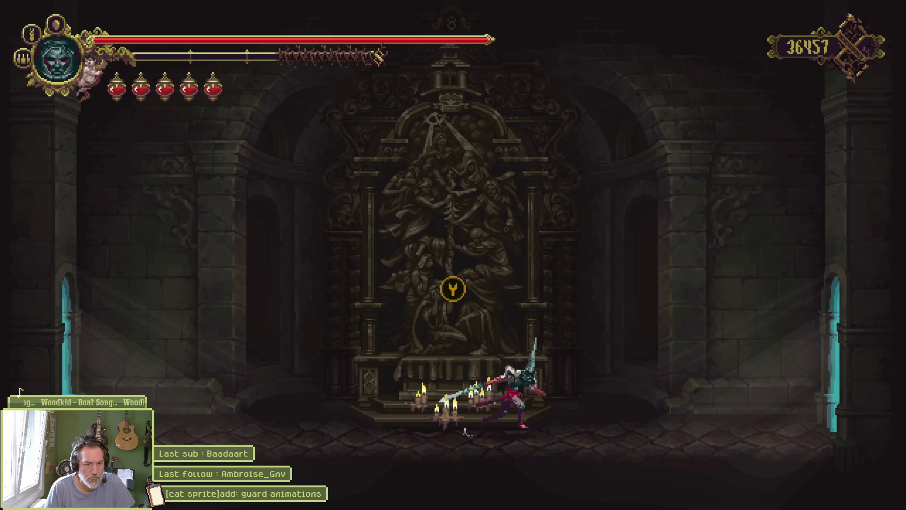
key("Right")
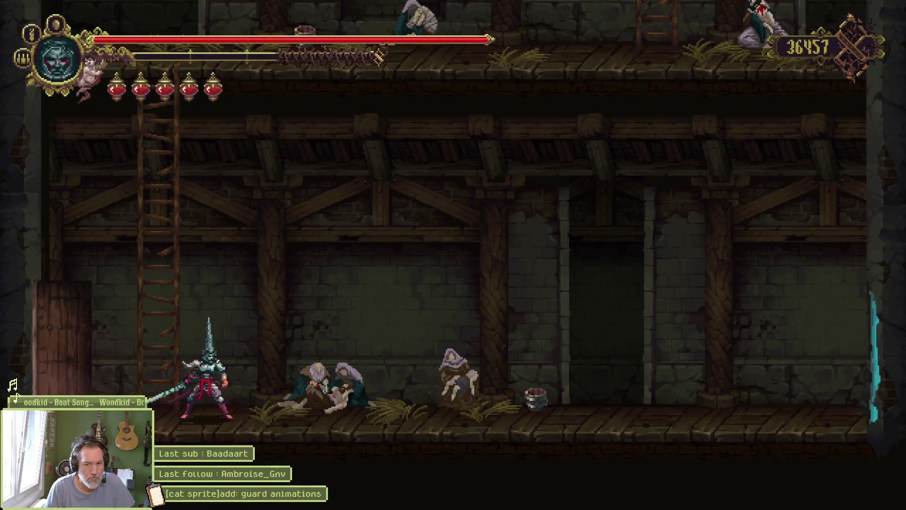
key("Up")
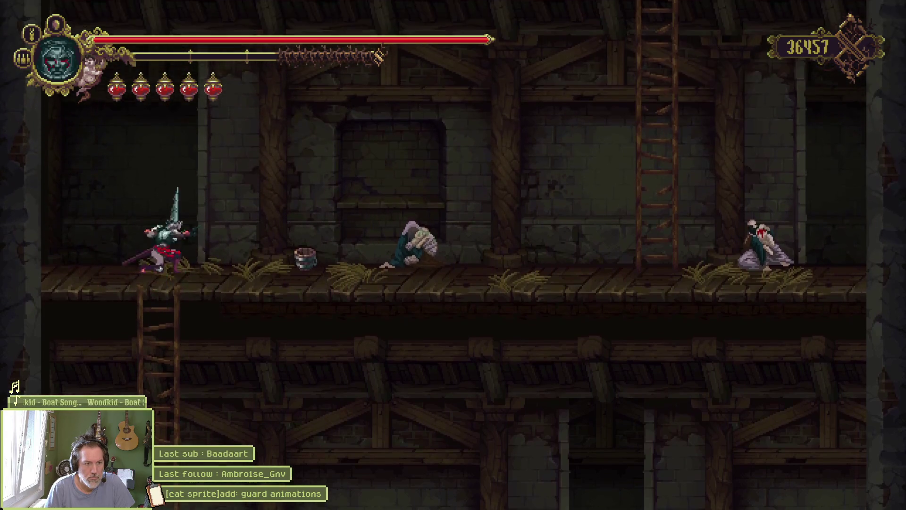
key("Right")
key("Right")
key("Up")
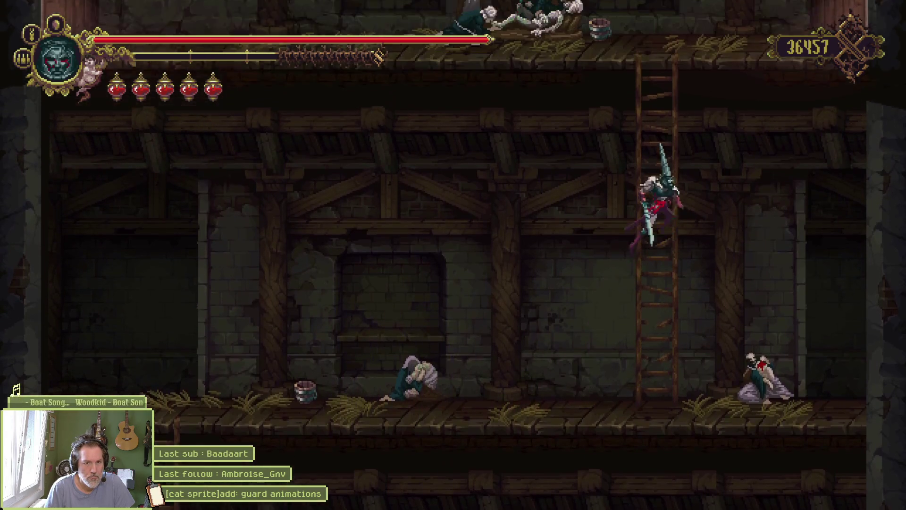
key("Right")
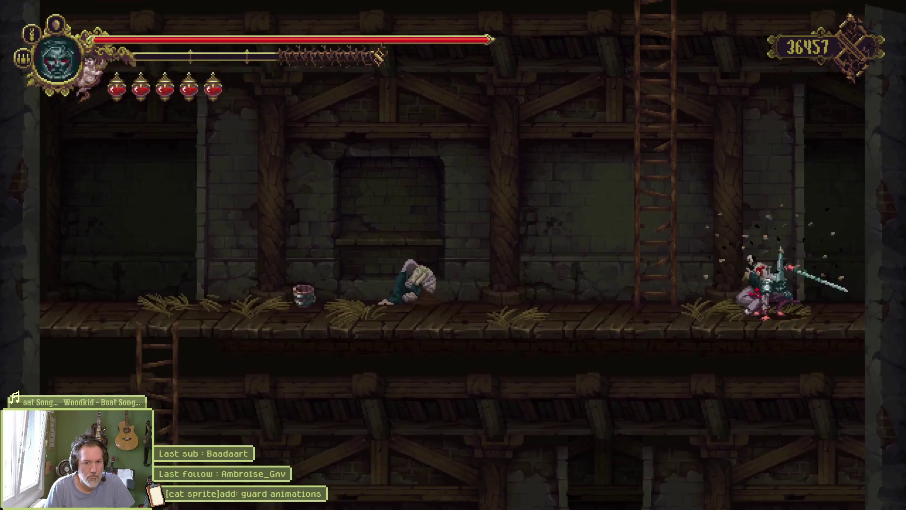
key("Left")
key("Up")
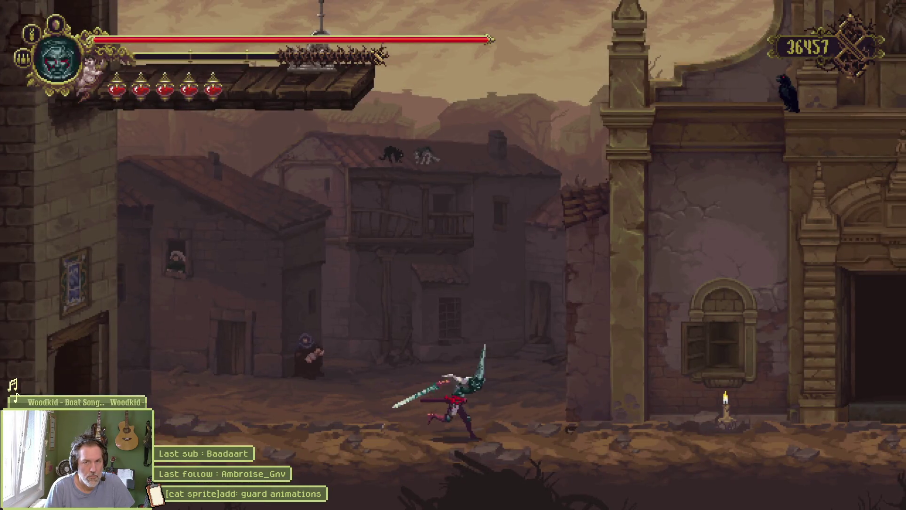
Run right across the town square past the church into Landes des Églises inhumées.
key("Right")
key("Right")
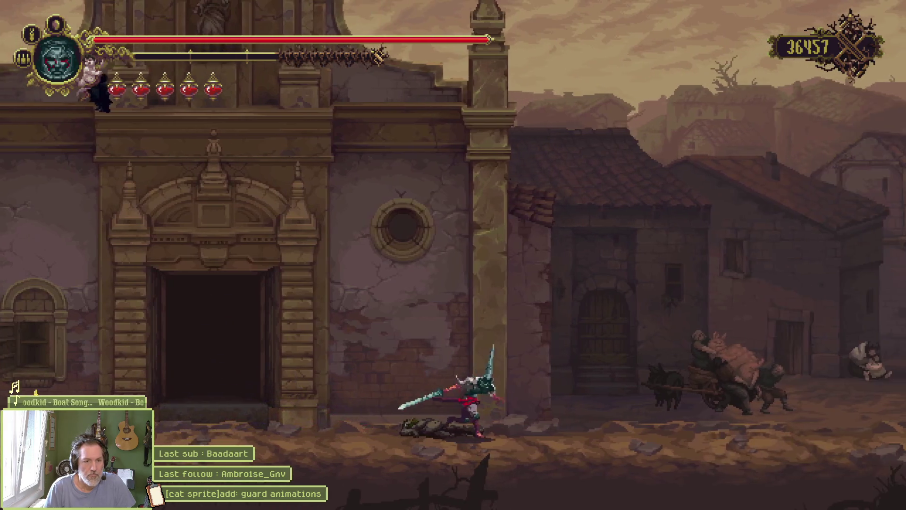
key("Right")
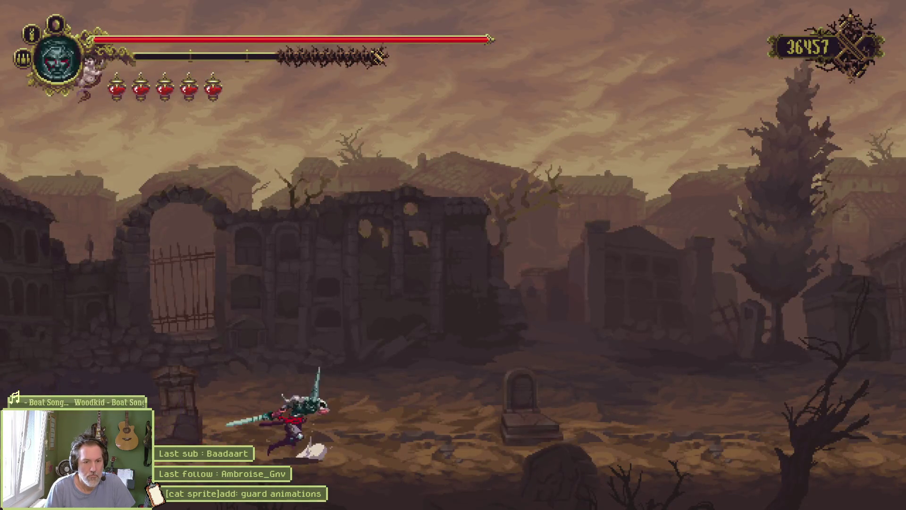
key("Right")
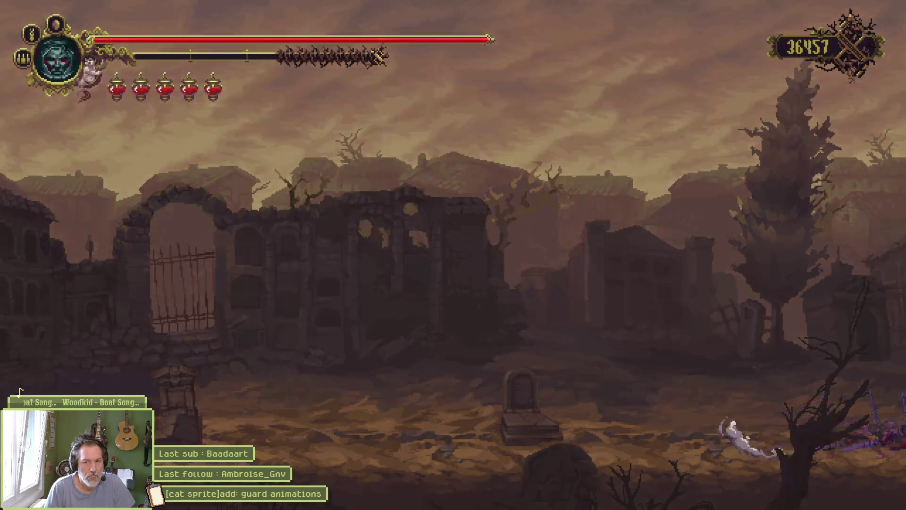
key("Right")
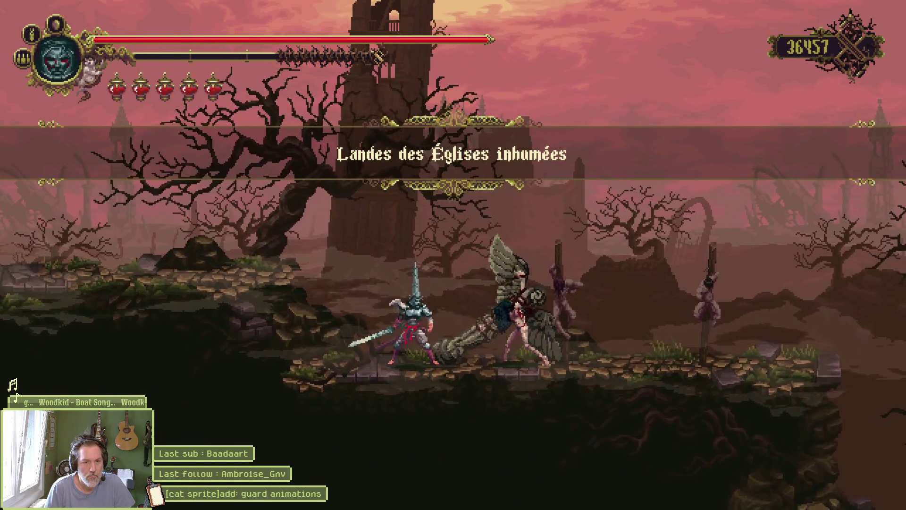
Attack and perfect-guard the winged enemy, dash left, then drag a screen-capture rectangle.
key("k")
key("k")
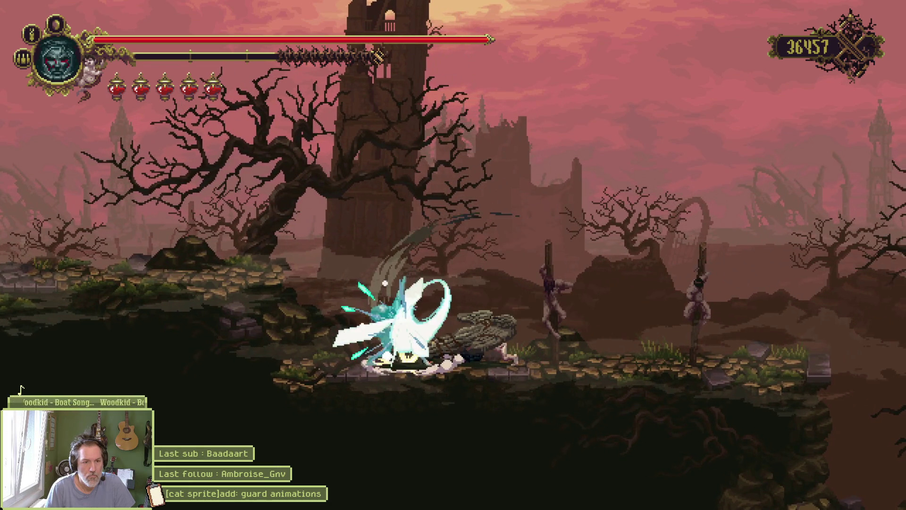
key("k")
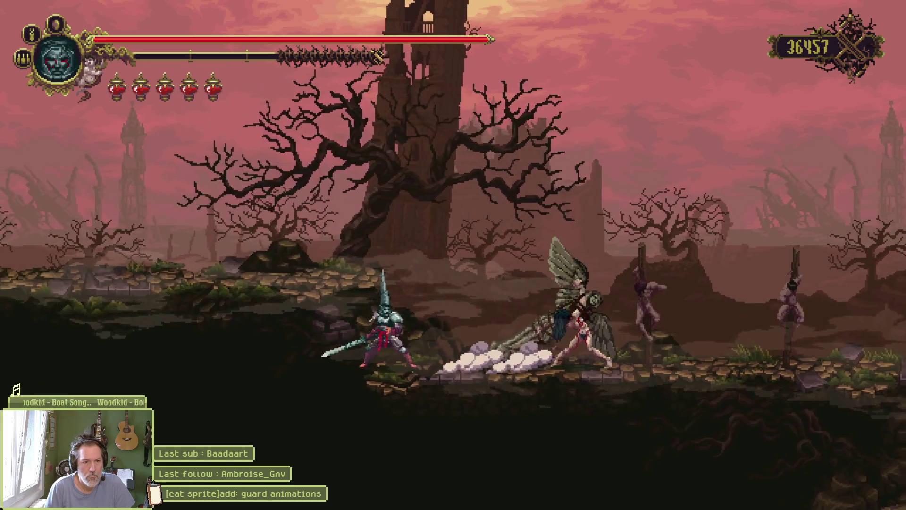
key("k")
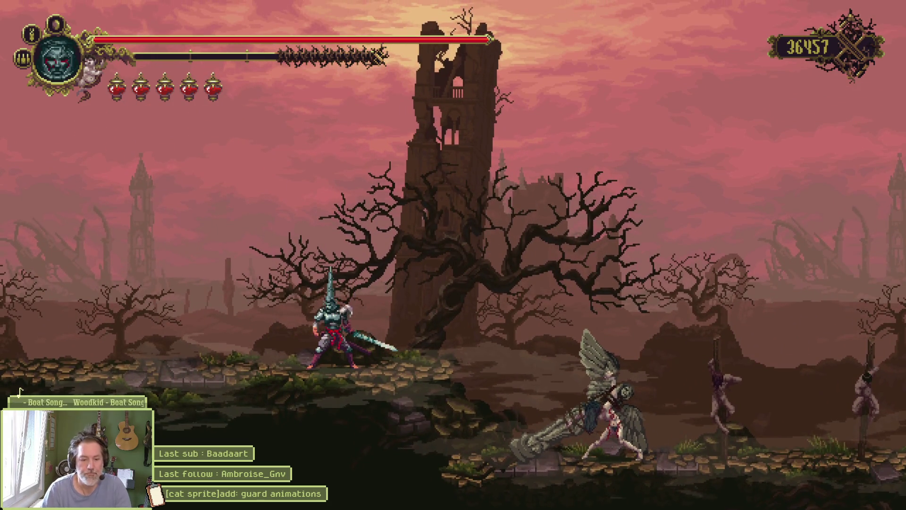
key("shift")
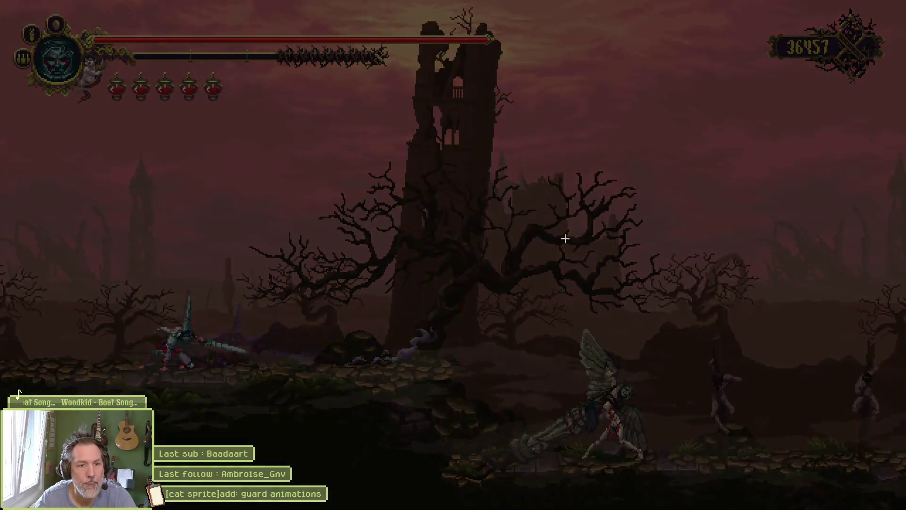
left_click_drag(168, 159, 761, 469)
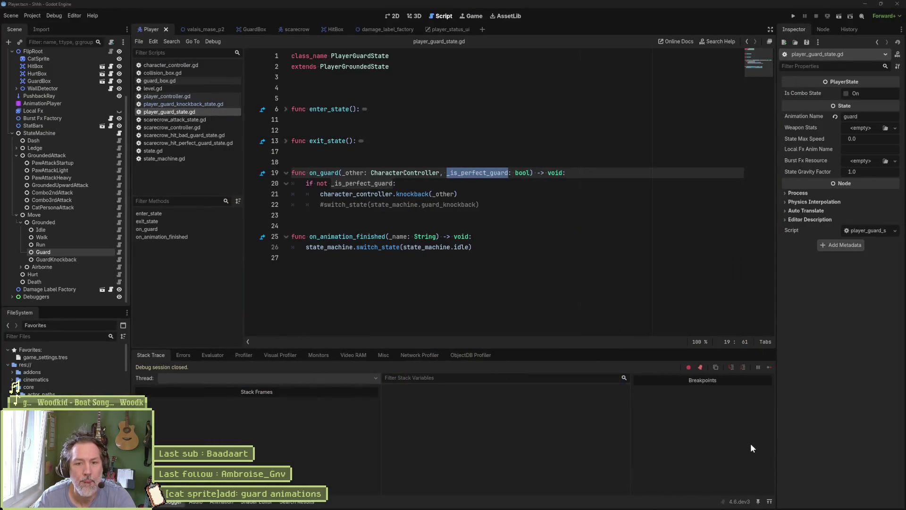
Open the Snipping Tool capture overlay and select nearly the whole screen to record.
key("Print")
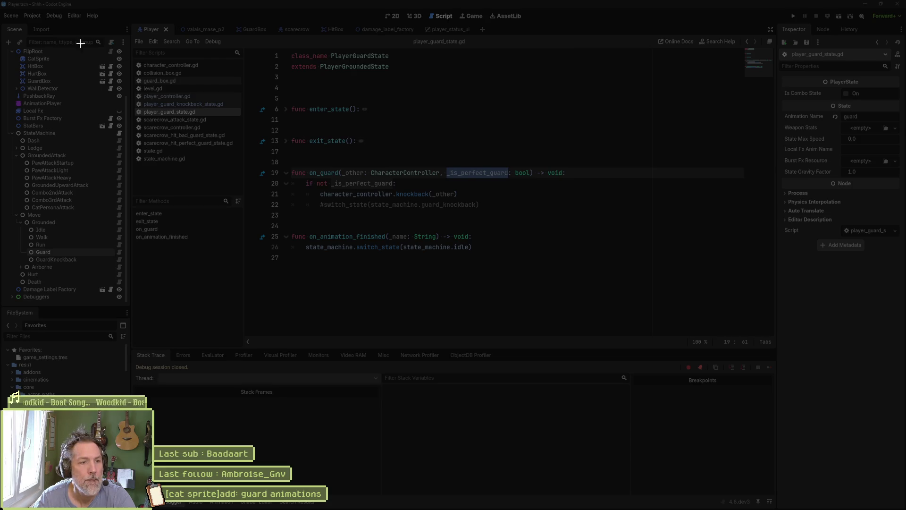
mouse_move(80, 43)
left_mouse_down()
mouse_move(801, 465)
mouse_move(810, 462)
left_mouse_up()
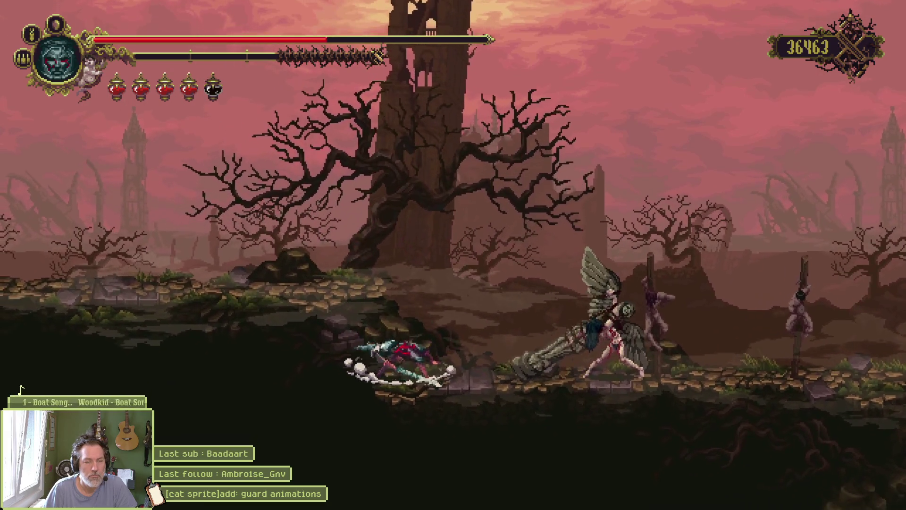
Jump onto the rock pillar, kill the winged enemy, and run right into the cathedral room.
key("Left")
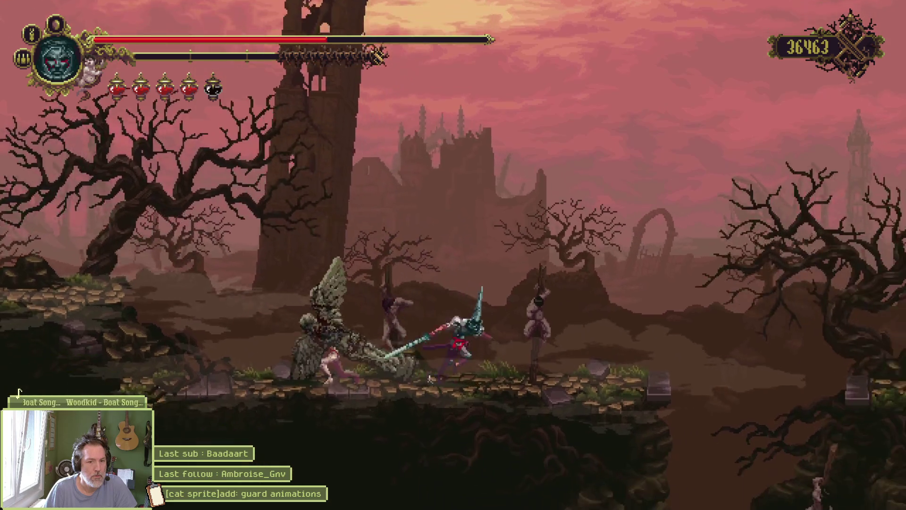
key("Right")
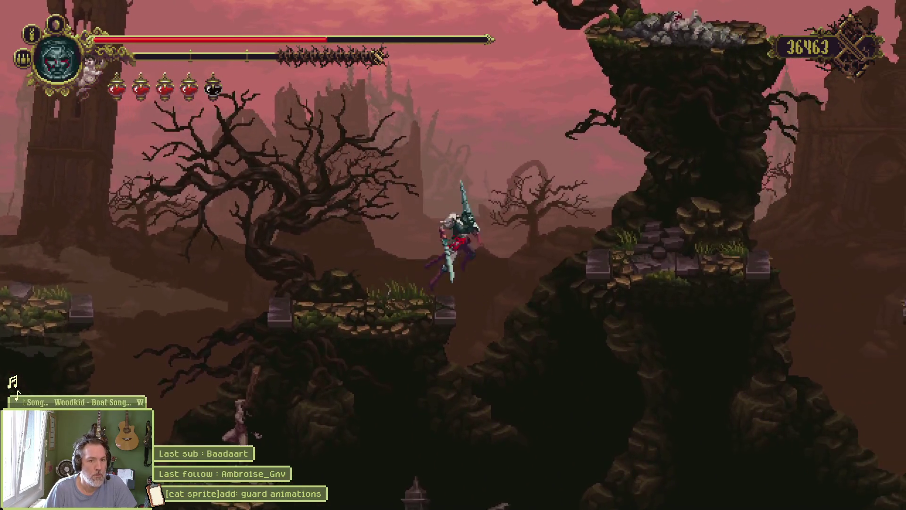
key("Right")
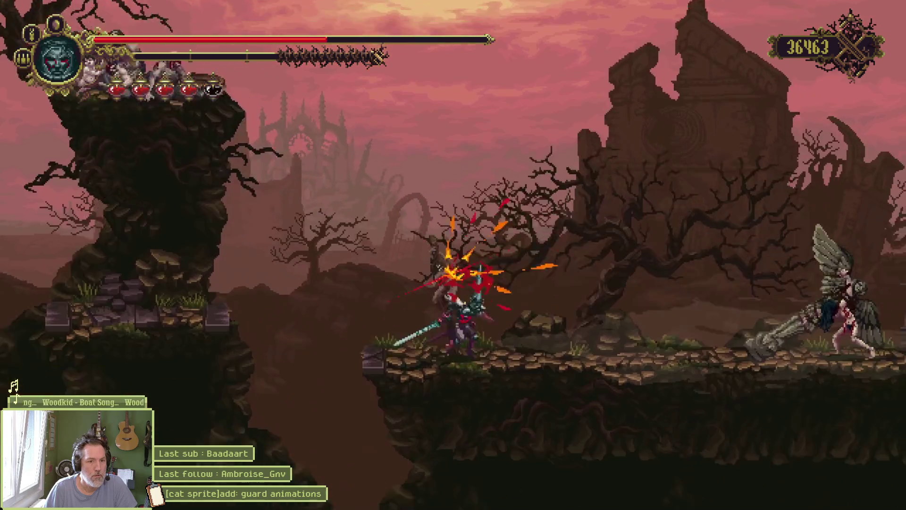
key("Right")
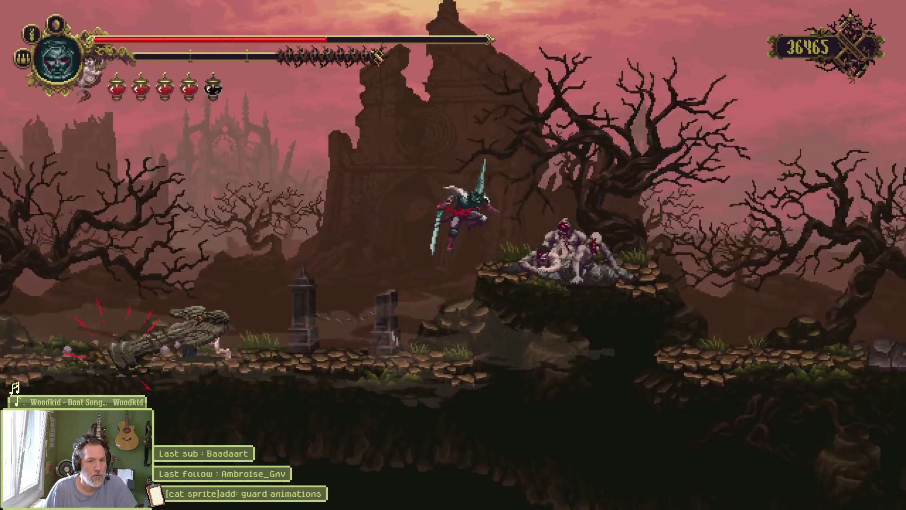
key("Right")
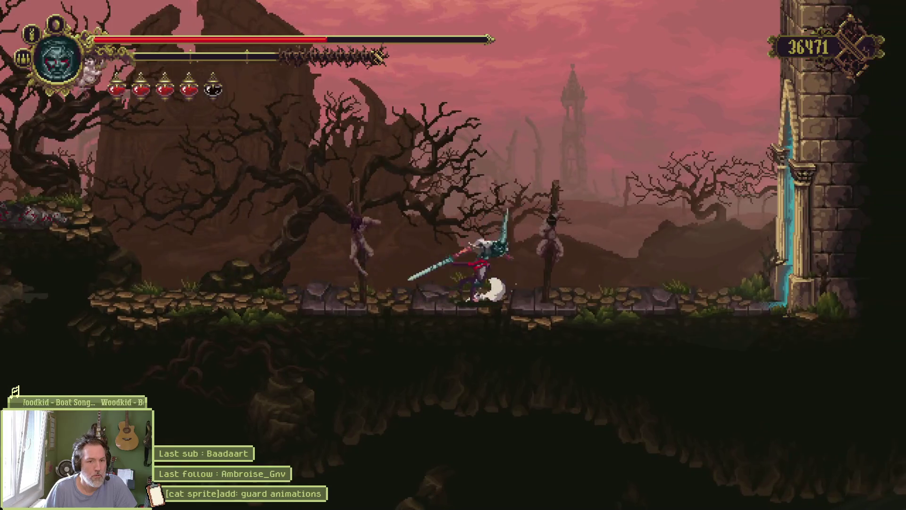
key("Right")
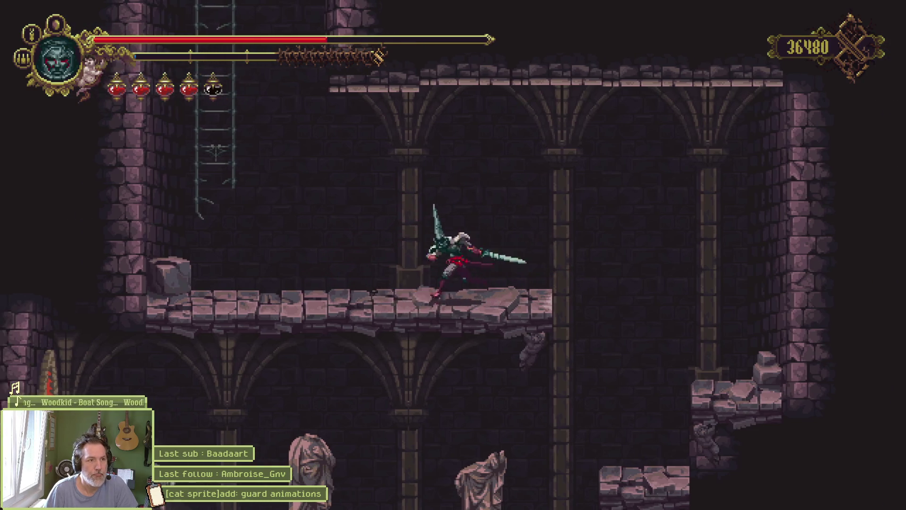
Climb to the upper floor, slash the shielded and winged enemies, and strike the ledge enemy.
key("Up")
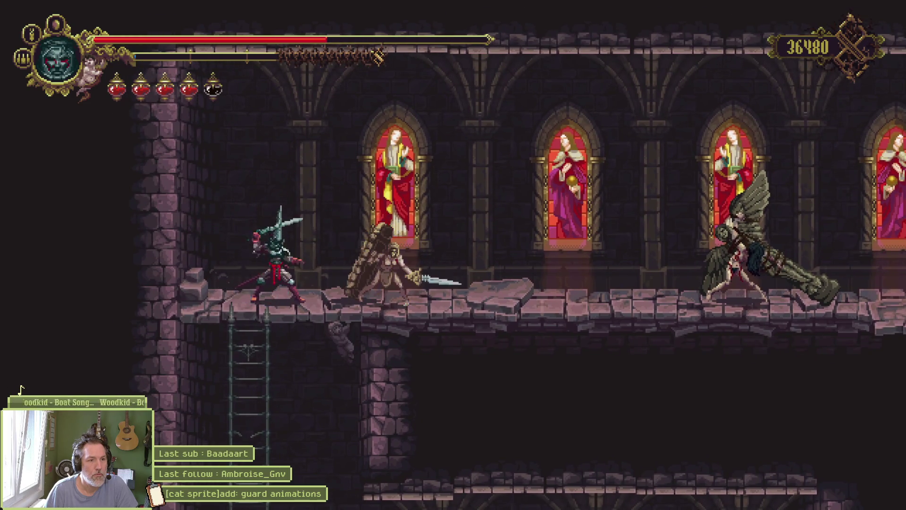
key("k")
key("Right")
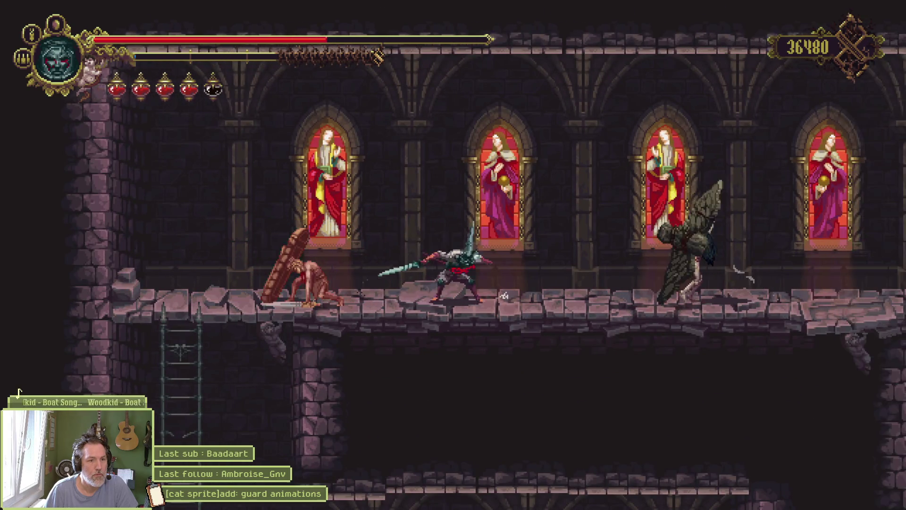
key("k")
key("k")
key("k")
key("Right")
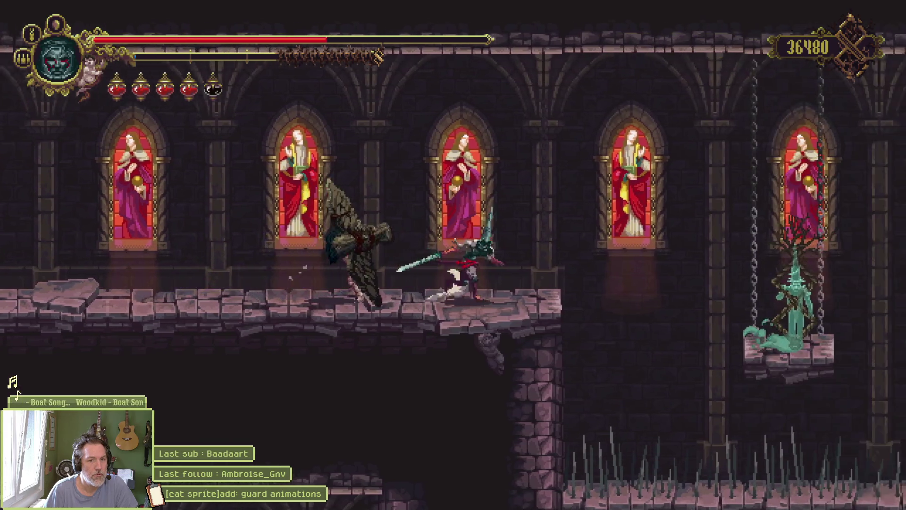
key("space")
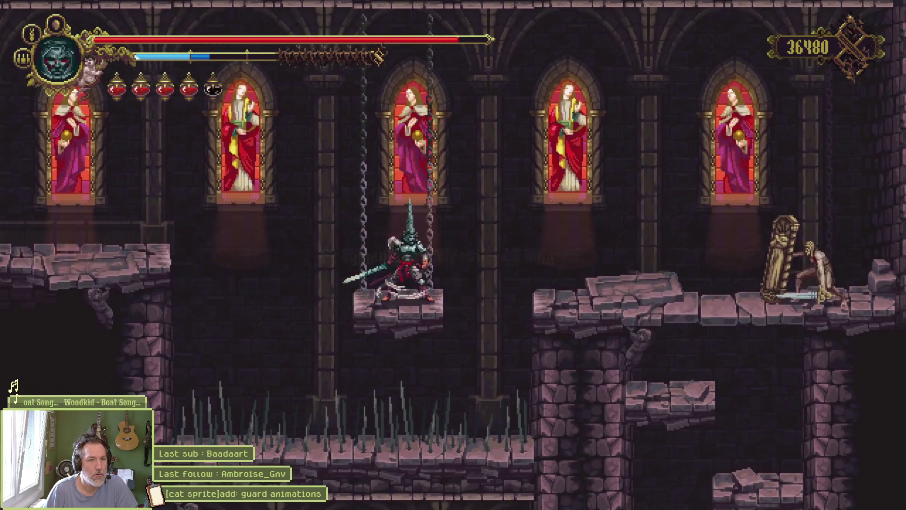
key("space")
key("Right")
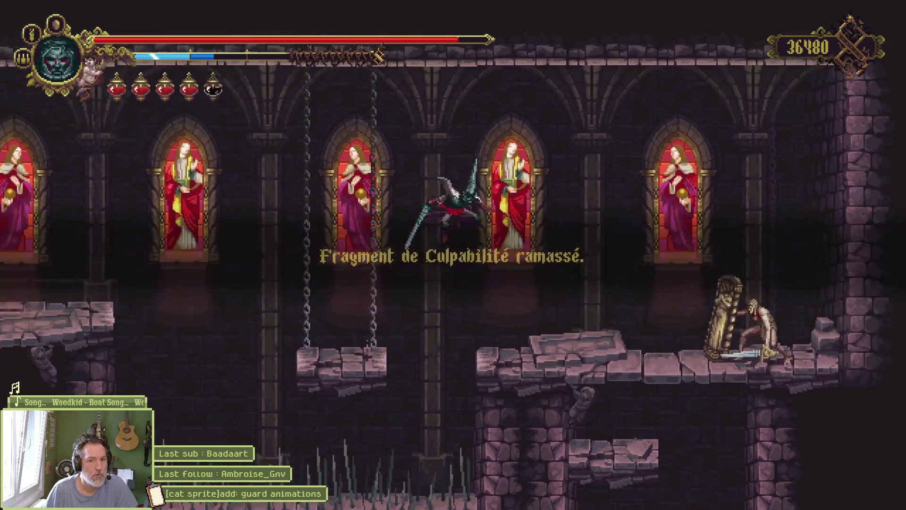
key("Right")
key("x")
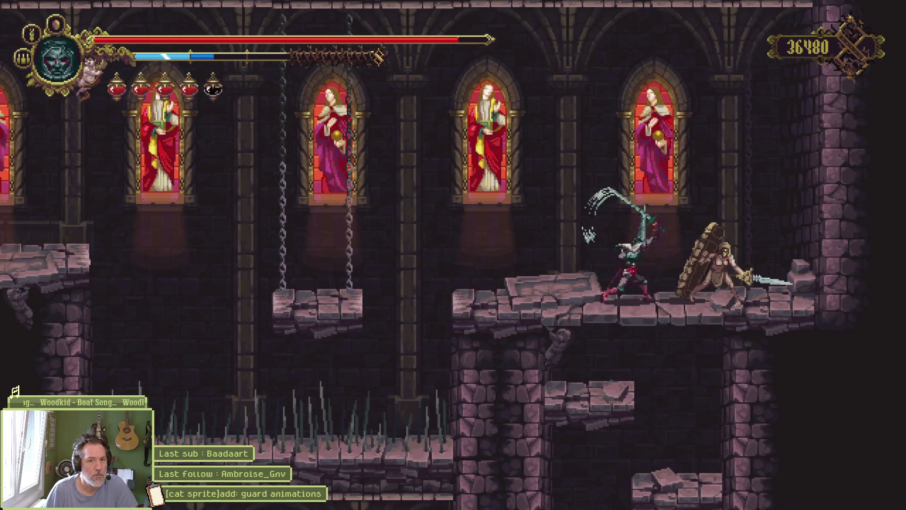
Drop below the ledge to the lower floor, leap right, then quit the game with F8.
key("Right")
key("Down+space")
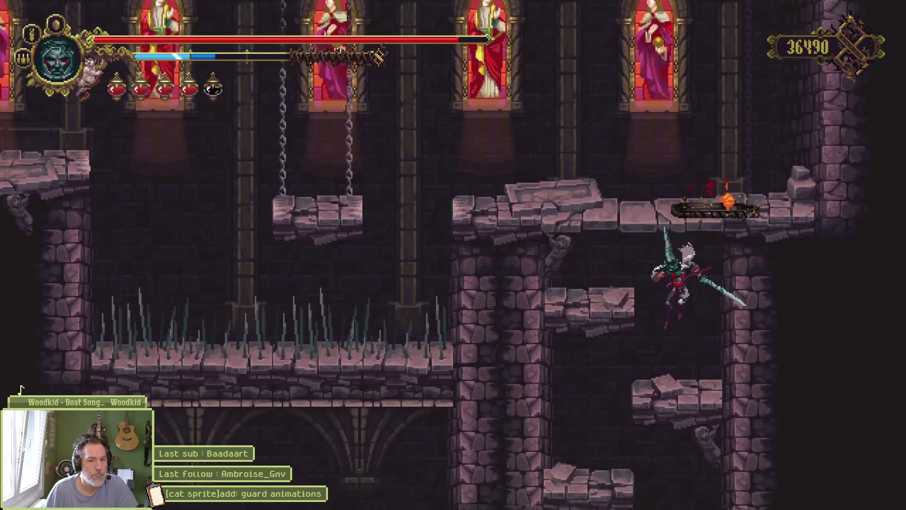
key("Left")
key("Down+space")
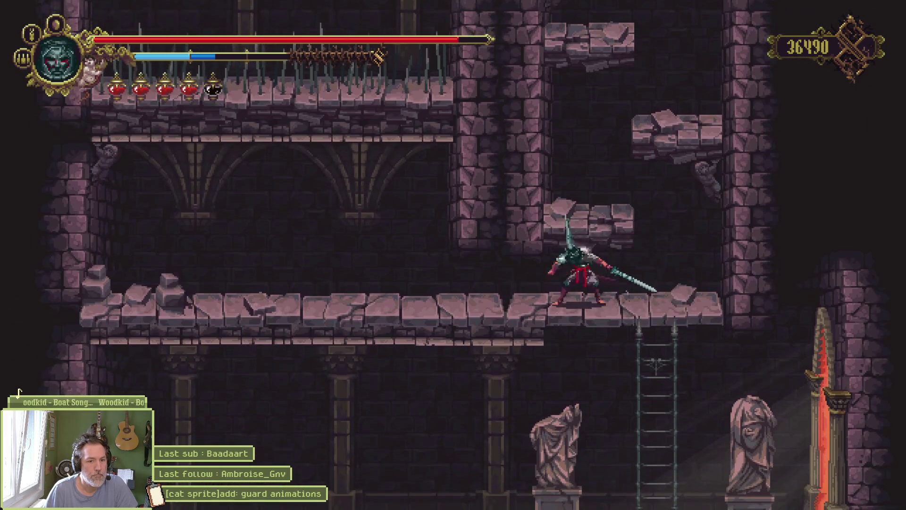
key("Left")
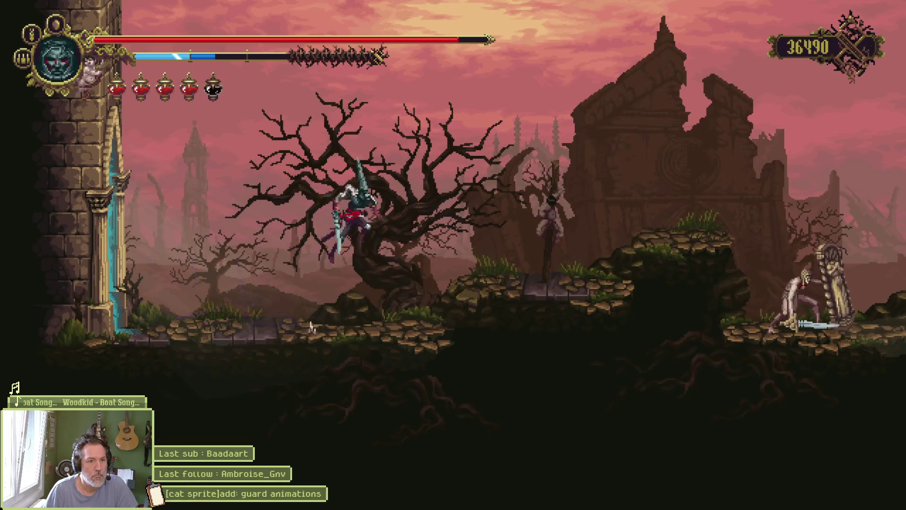
key("Right")
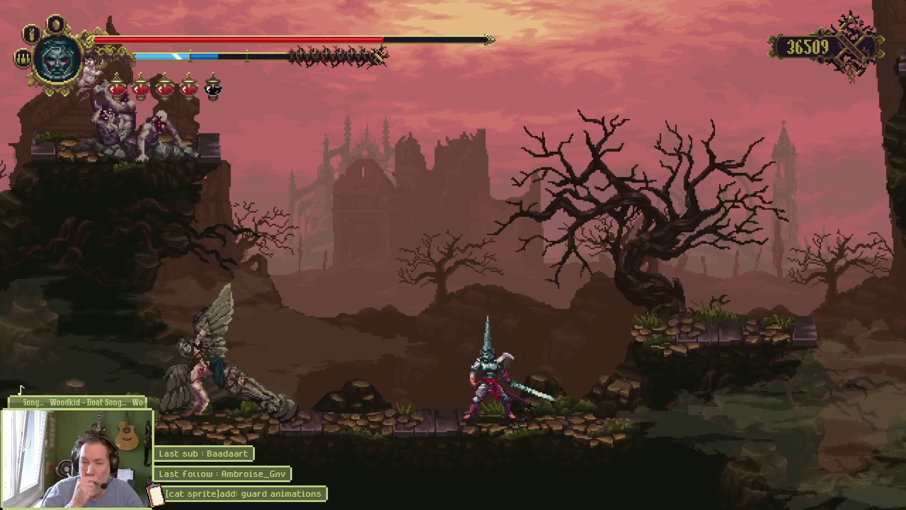
key("F8")
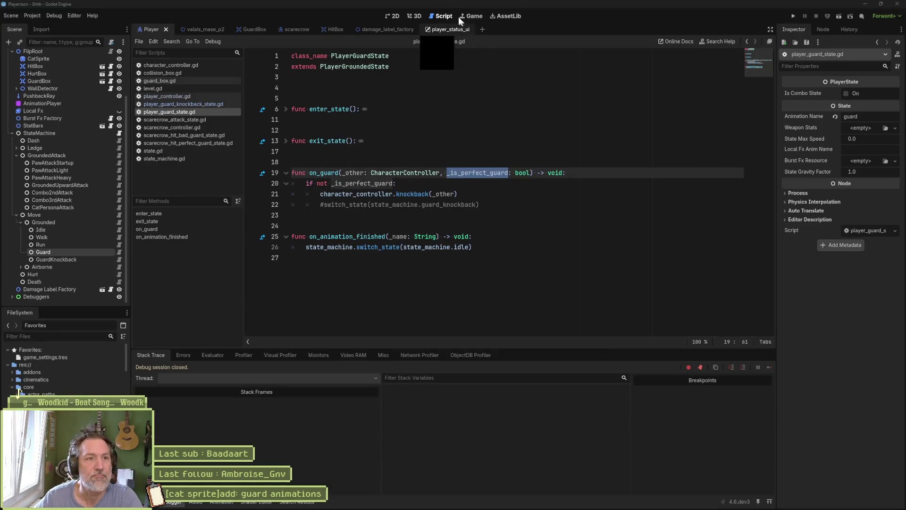
Stop the recording, save it over Desktop blas.mp4 confirming replacement, and close Snipping Tool.
left_click(461, 21)
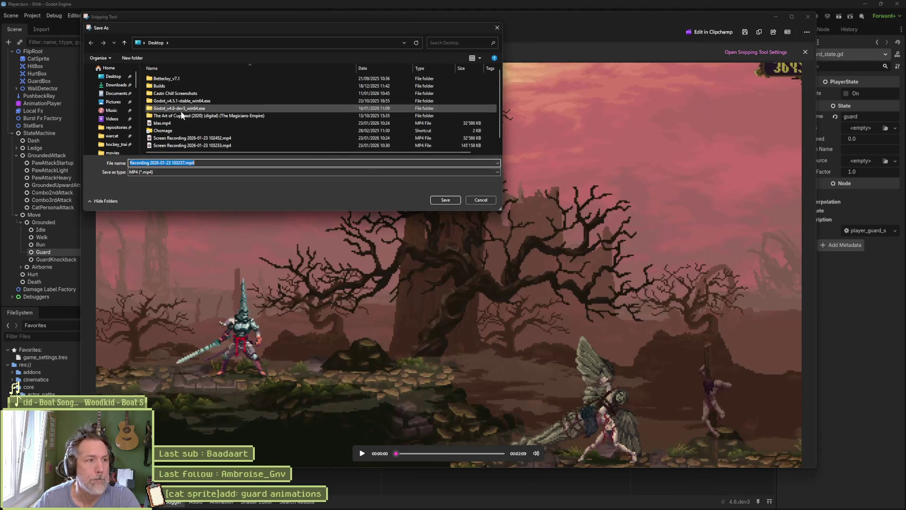
left_click(182, 123)
left_click(434, 200)
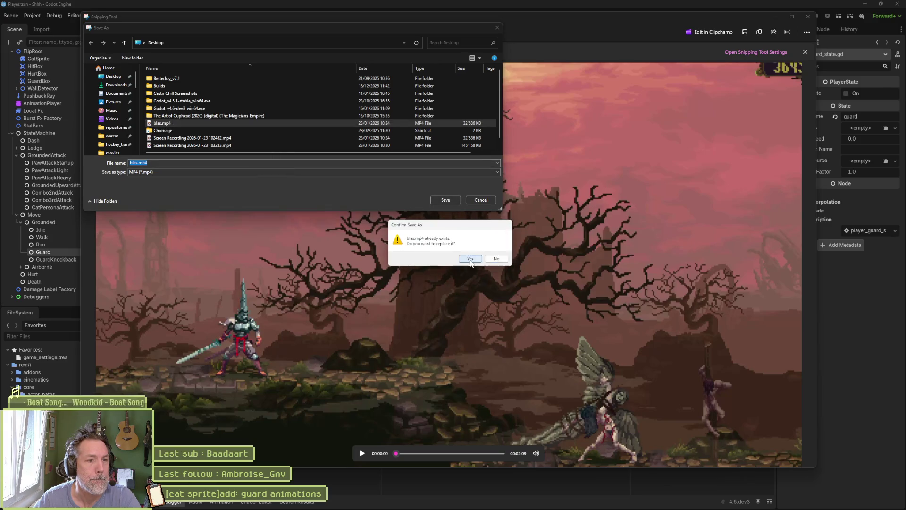
left_click(470, 258)
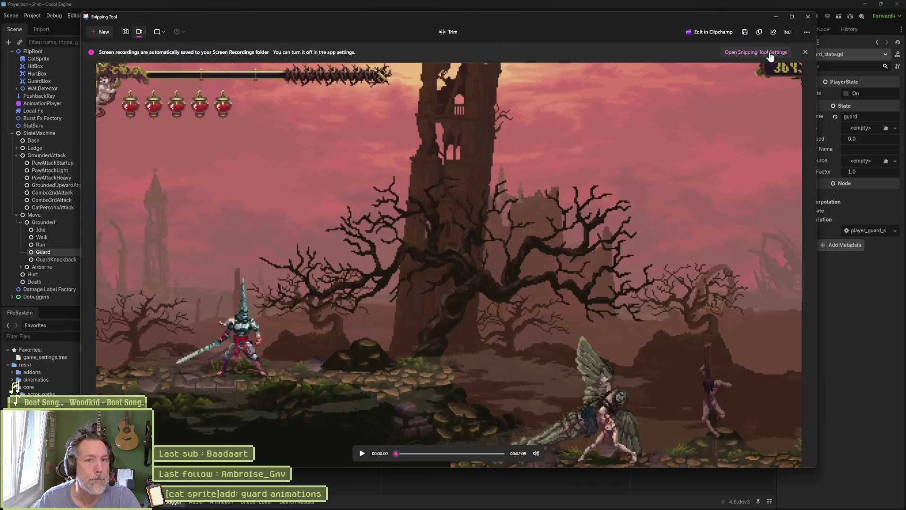
left_click(804, 21)
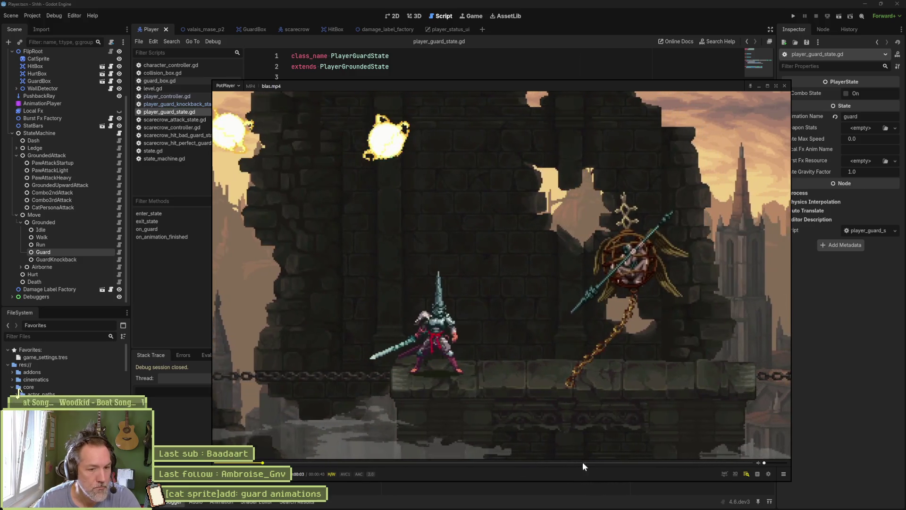
Skip the recording ahead to about 0:30, then to 0:36.
left_click(584, 462)
left_click(664, 464)
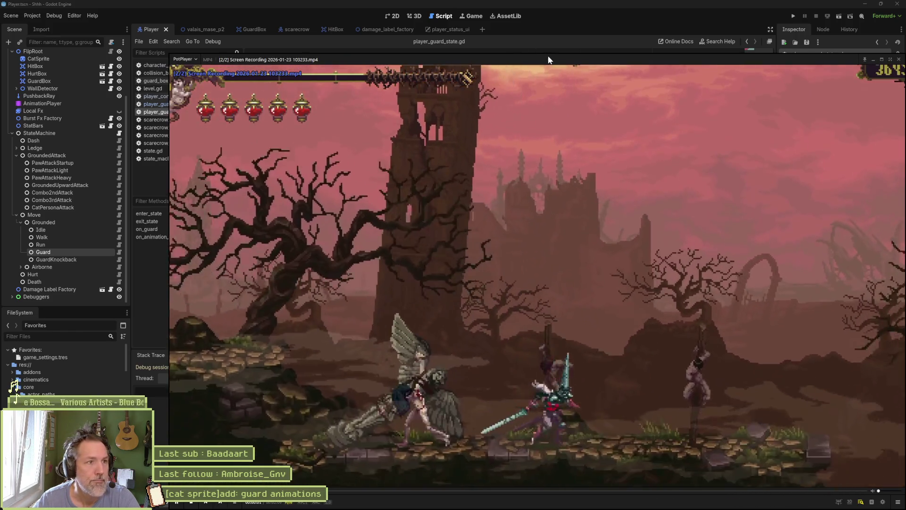
Seek the recording to the castle fight and pause just at the parry moment.
left_click_drag(550, 60, 486, 33)
left_click(481, 462)
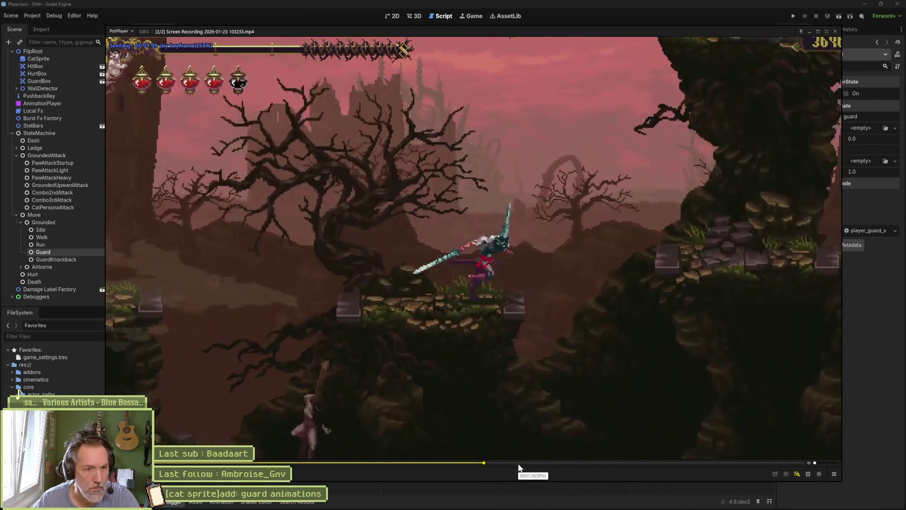
left_click(530, 468)
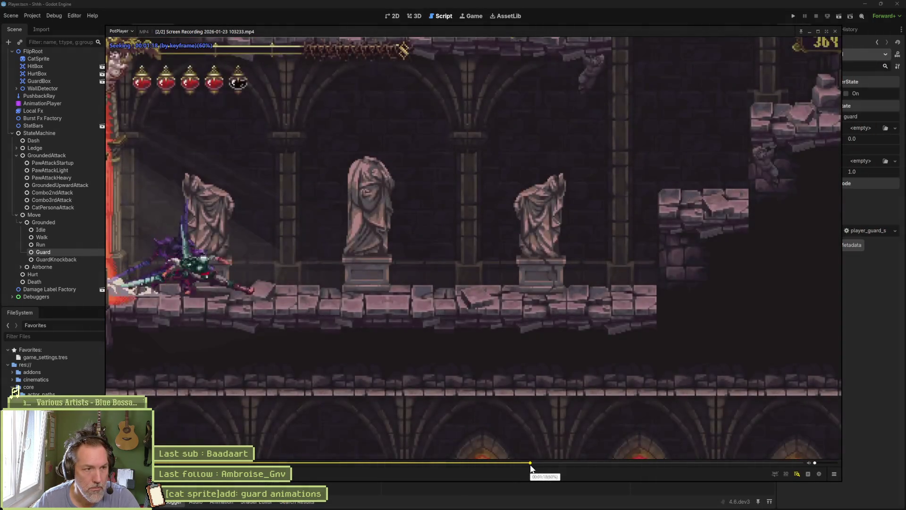
left_click(574, 467)
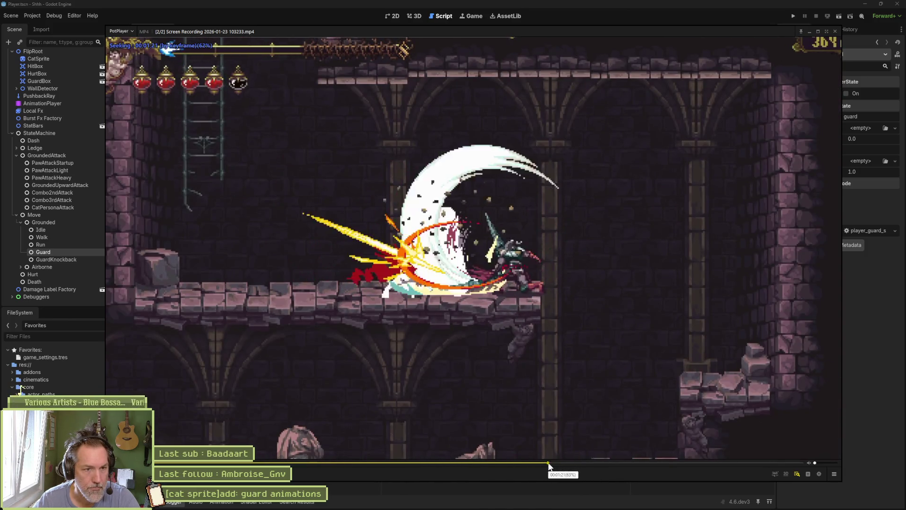
left_click(546, 467)
left_click(567, 346)
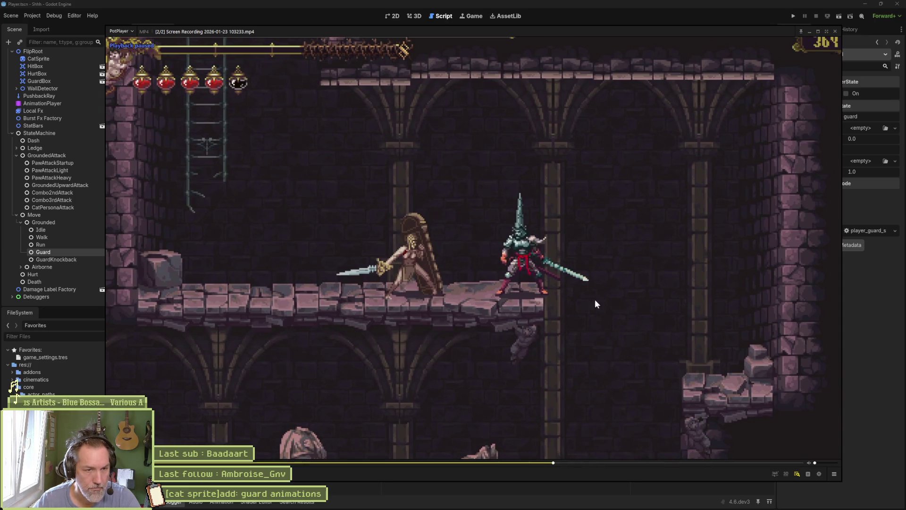
Step frame by frame through the blue perfect-guard flash, then bring up Godot's scarecrow scene.
key("f")
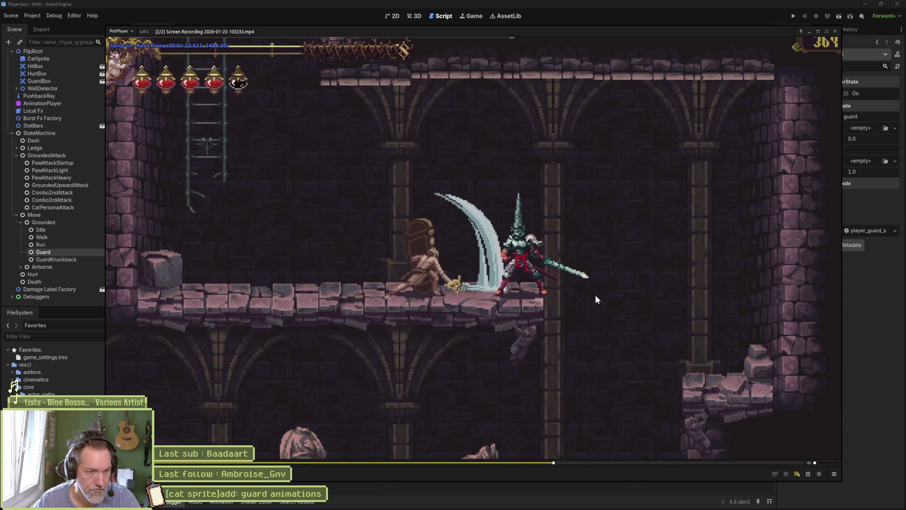
key("f")
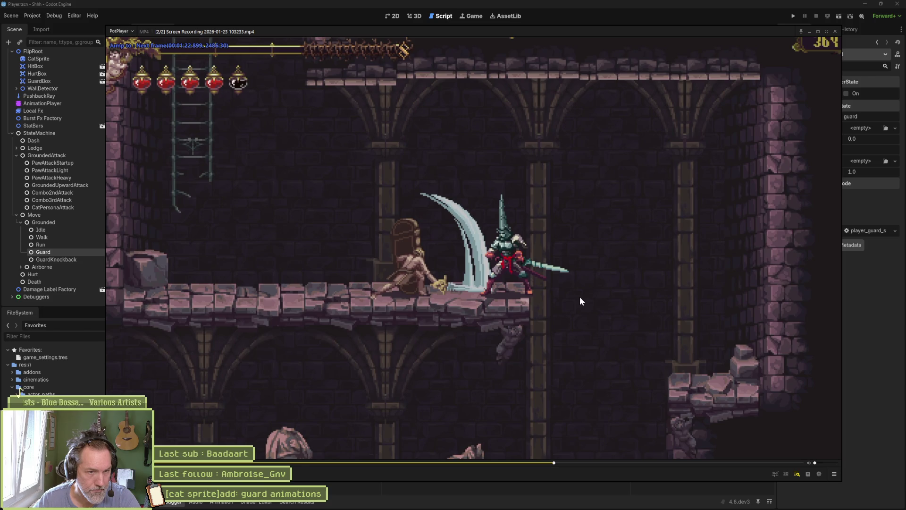
key("f")
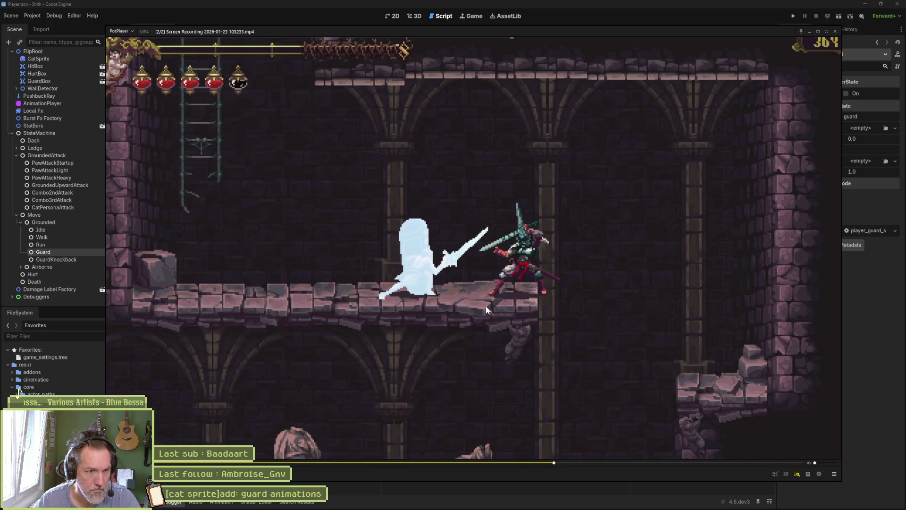
key("f")
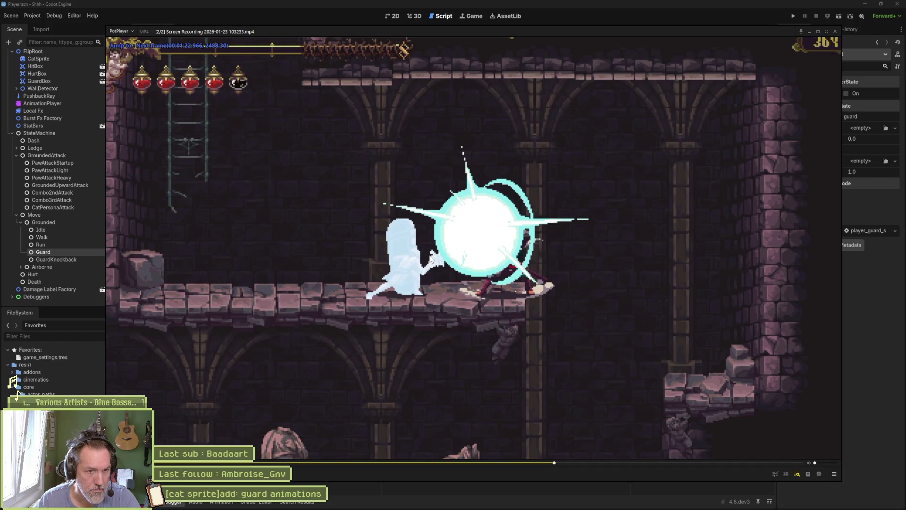
key("f")
key("f")
key("f")
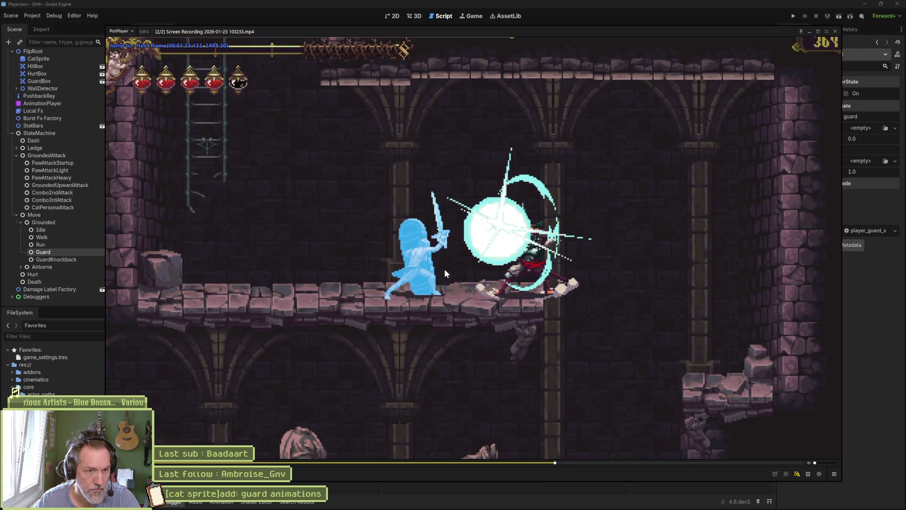
key("f")
key("f")
key("f")
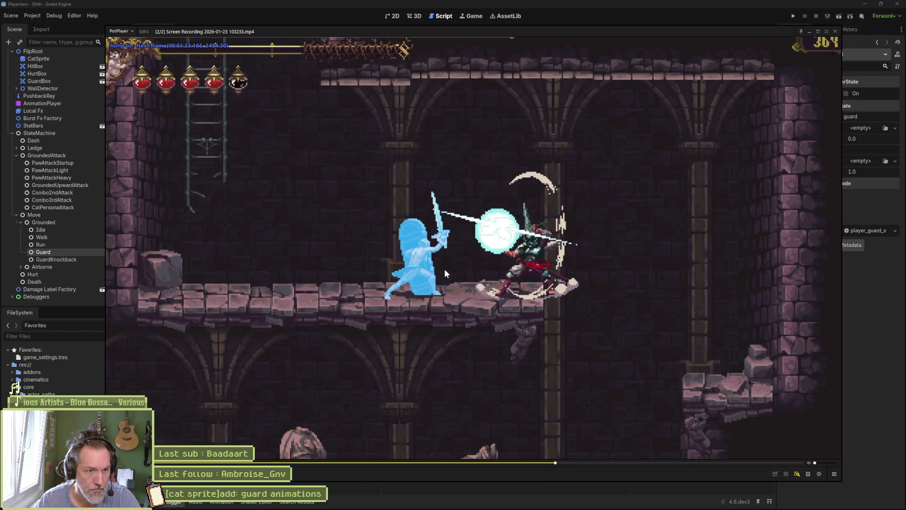
key("f")
key("f")
key("f")
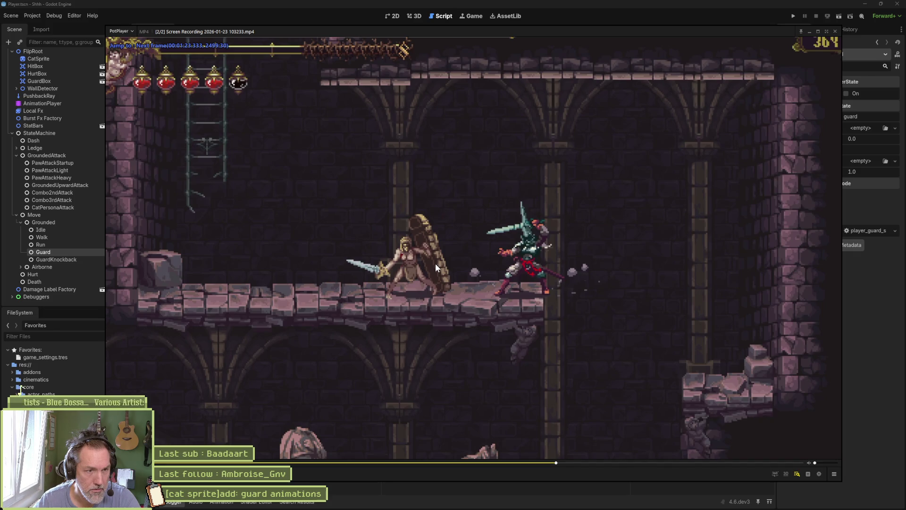
key("f")
key("f")
key("f")
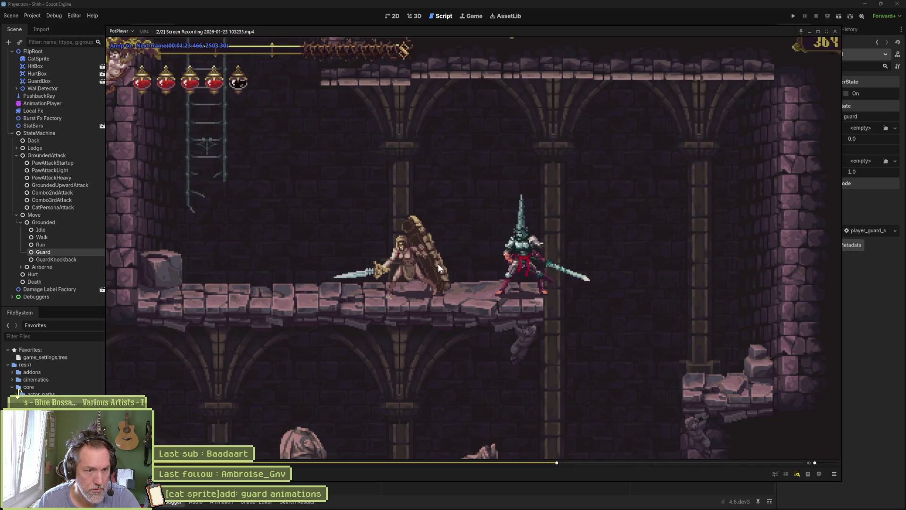
key("d")
key("d")
key("d")
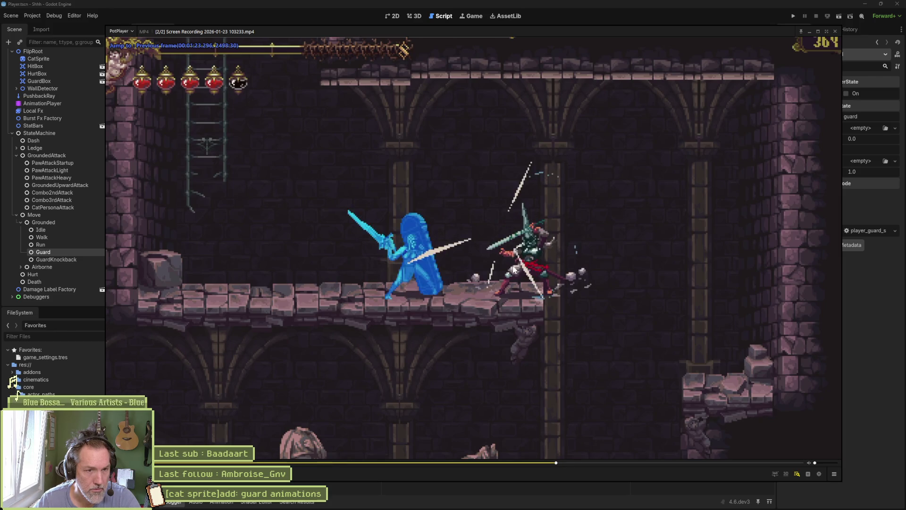
key("d")
key("d")
key("d")
key("f")
key("f")
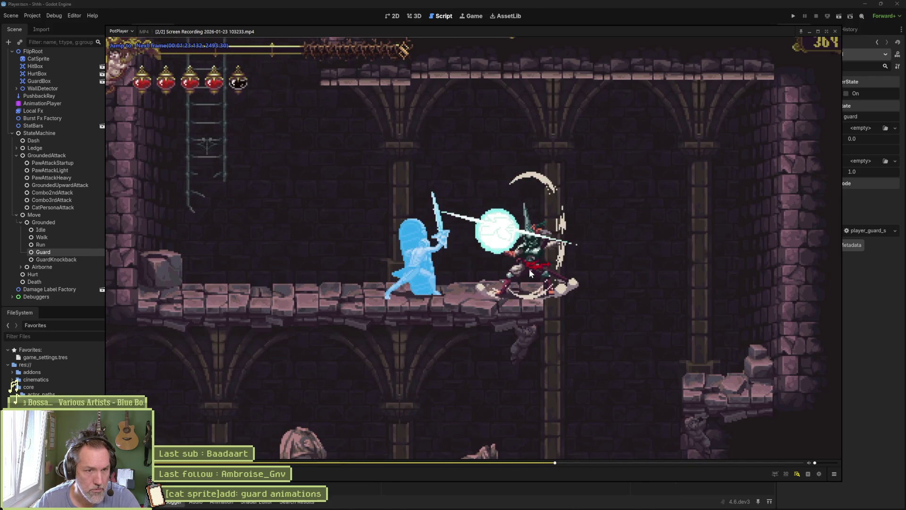
key("f")
key("f")
key("f")
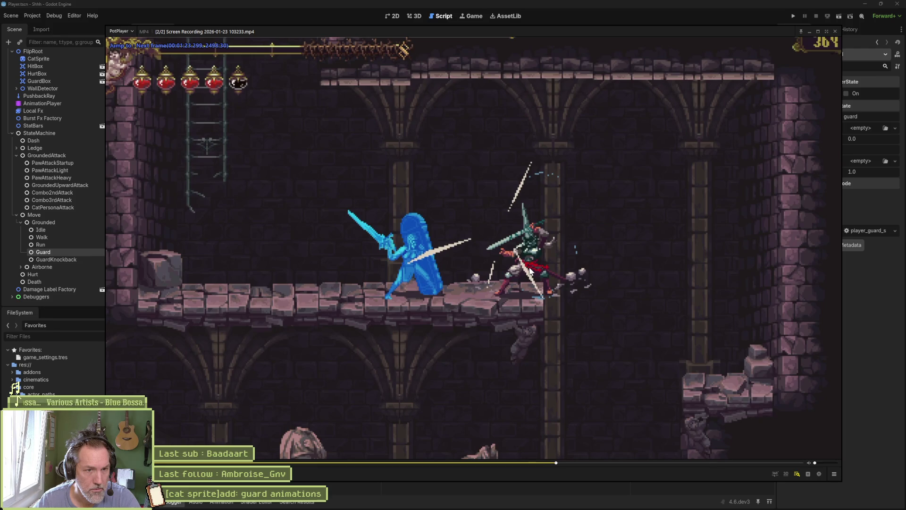
key("f")
key("f")
key("f")
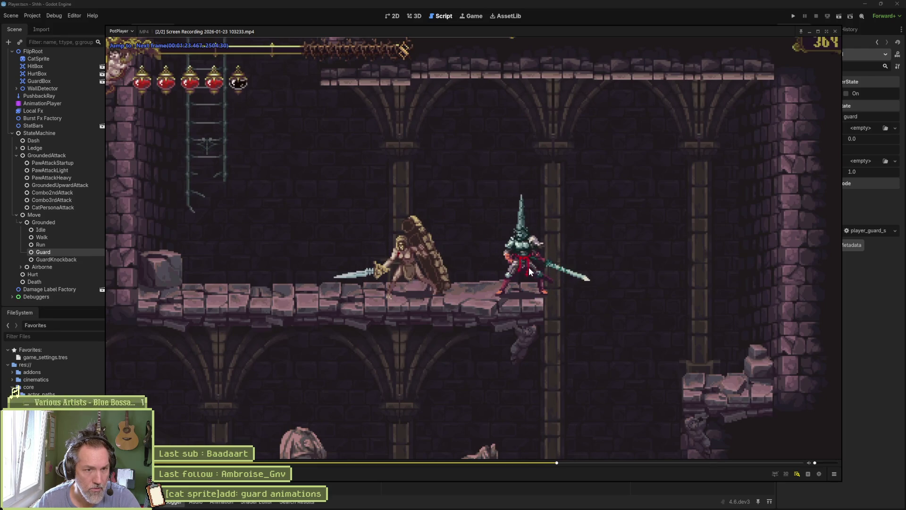
key("f")
key("f")
key("f")
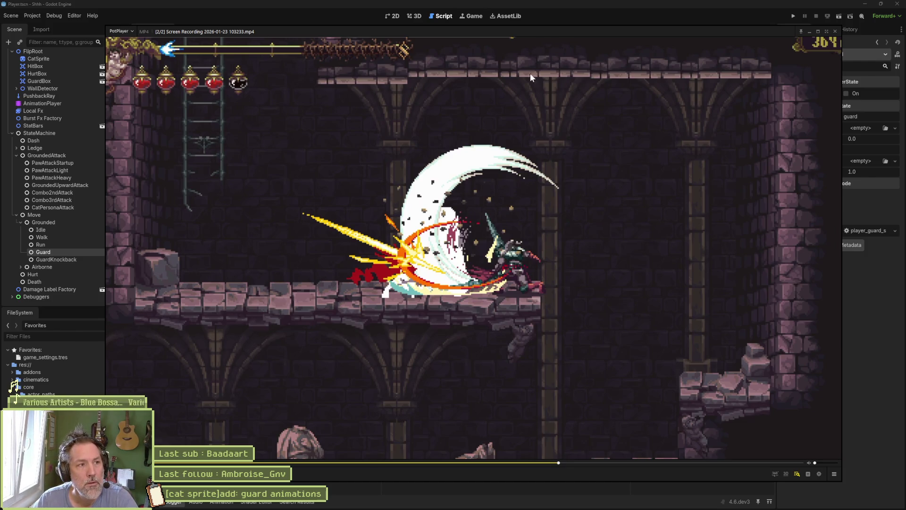
left_click(585, 8)
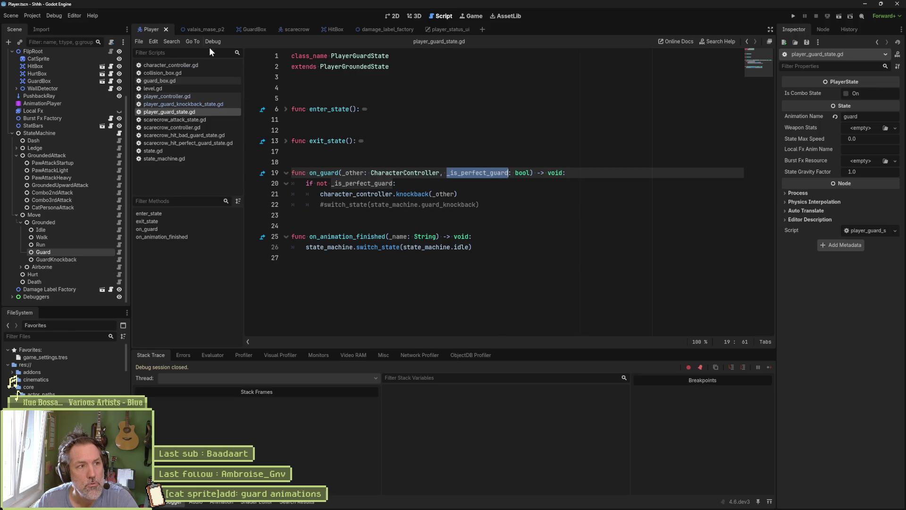
left_click(301, 31)
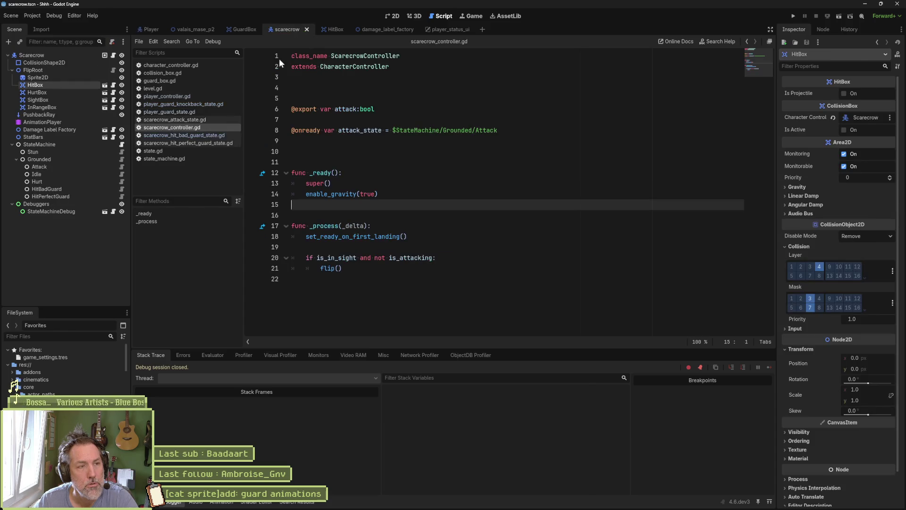
Open scarecrow_hit_perfect_guard_state.gd at its stun_value line, briefly checking scarecrow_attack_state.gd.
left_click(123, 200)
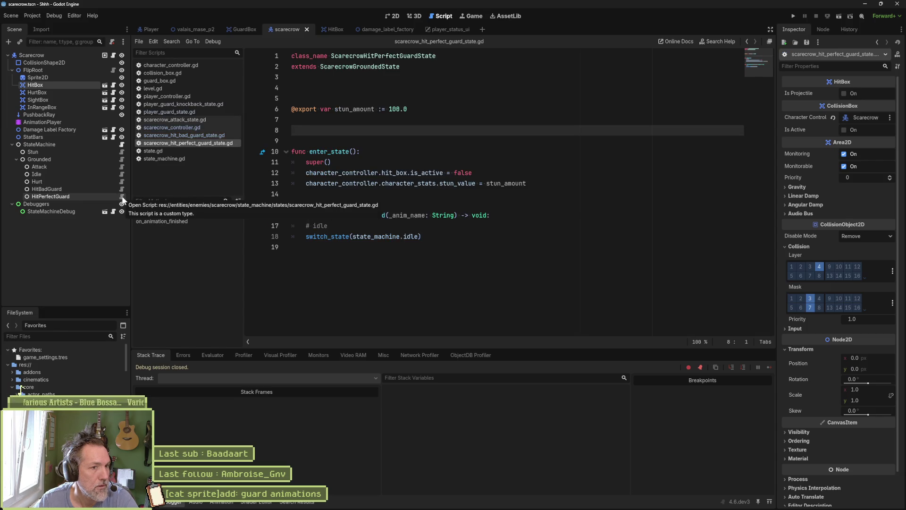
left_click(531, 184)
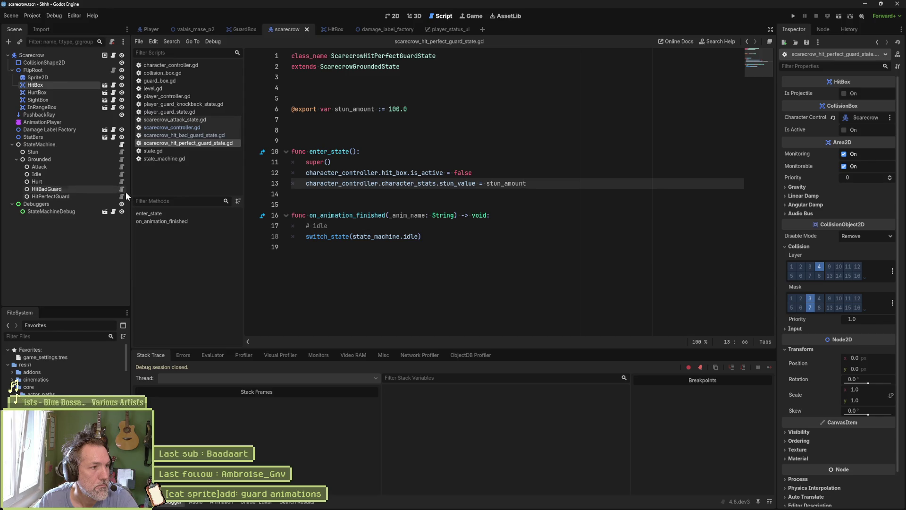
left_click(121, 166)
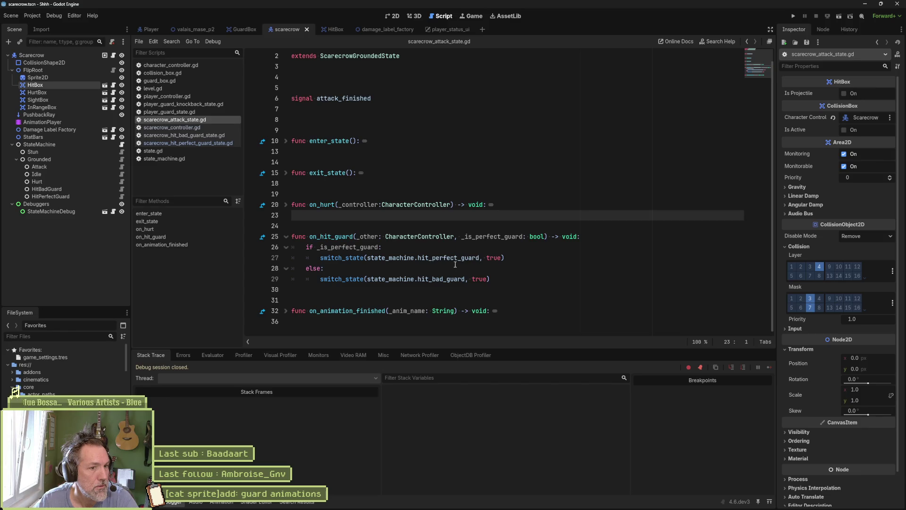
left_click(122, 196)
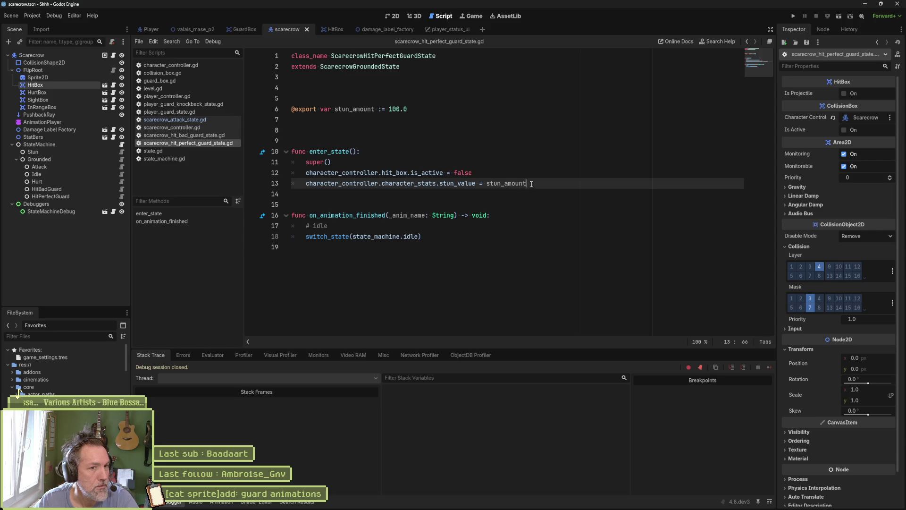
Add character_controller.hurt_blink() after stun_value, save, and run the valais_mase_p2 scene.
key("Return")
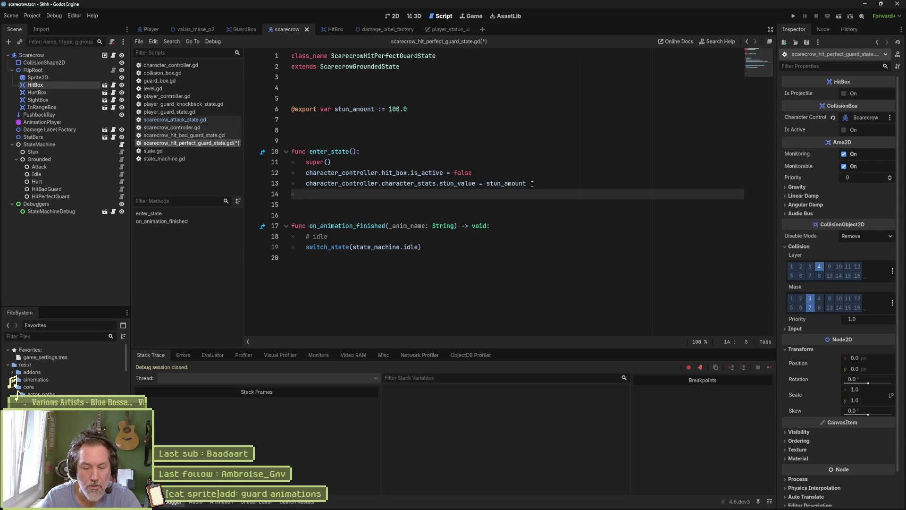
type("cha")
key("Return")
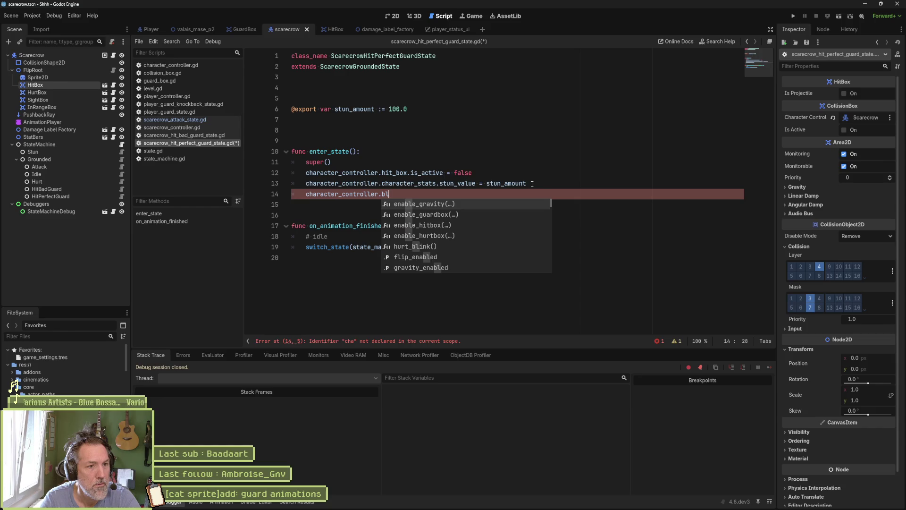
type("blin")
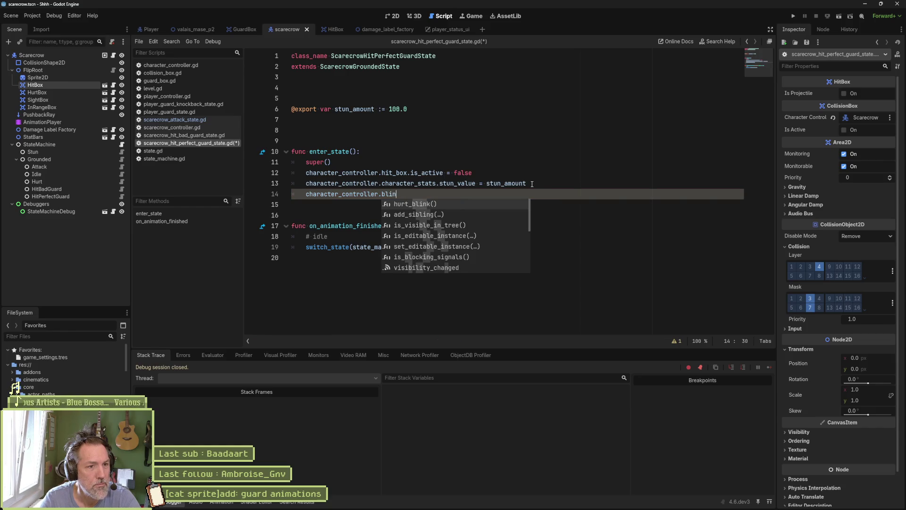
key("Return")
key("ctrl+s")
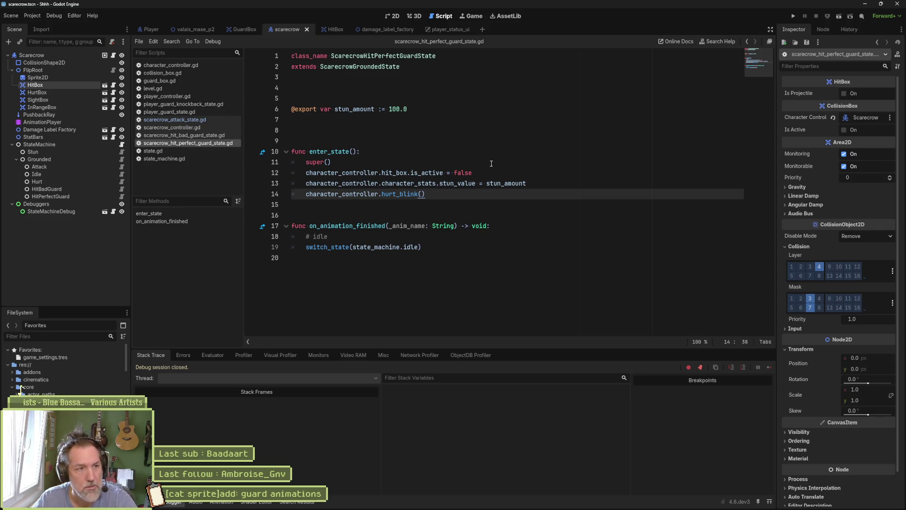
left_click(196, 29)
key("F6")
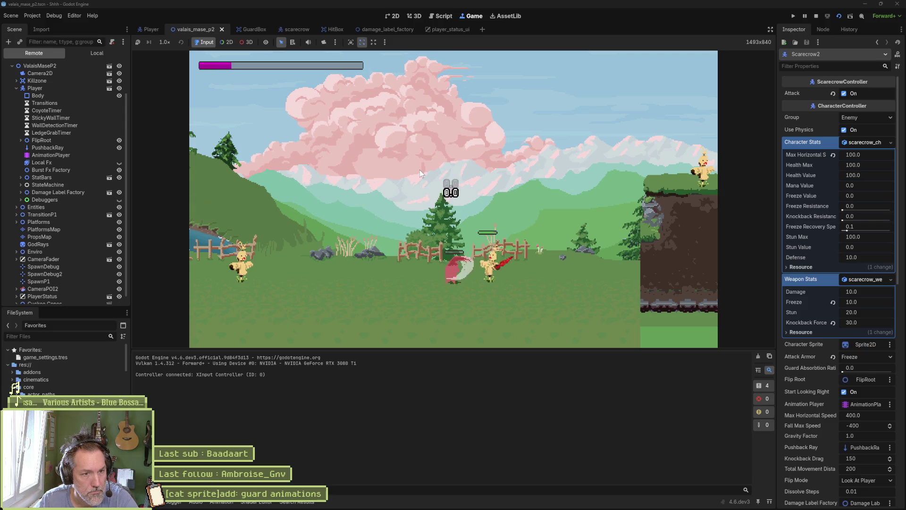
Stop the valais_mase_p2 test run with F8.
key("F8")
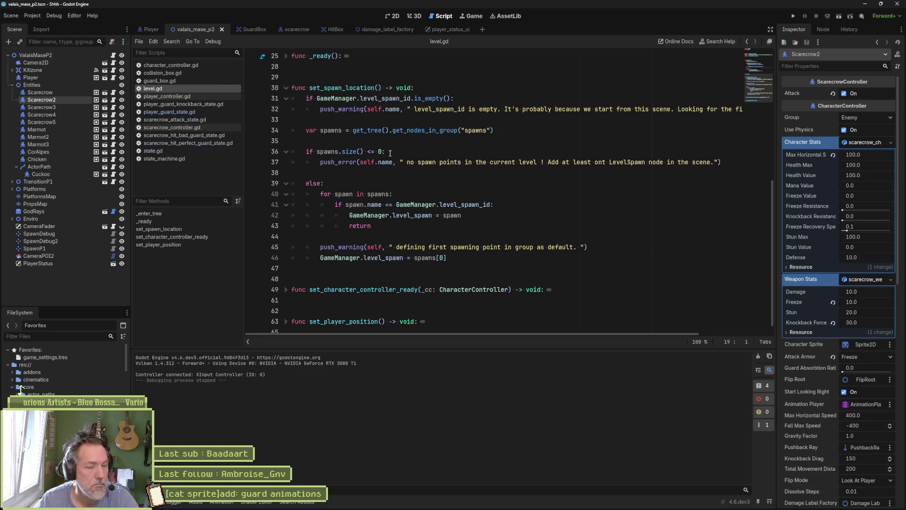
In the character controller script, inspect hurt_blink's is_hurt_feedback check.
left_click(167, 65)
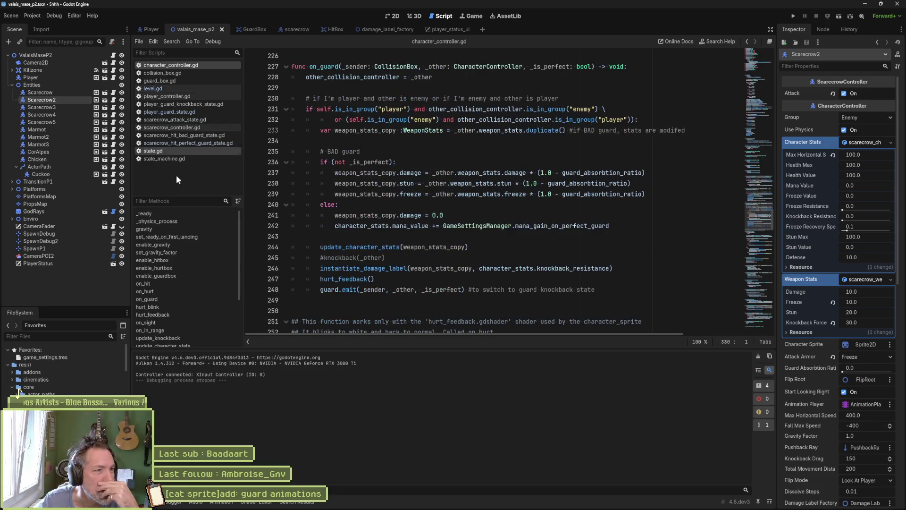
left_click(181, 307)
scroll(325, 208, "down", 1)
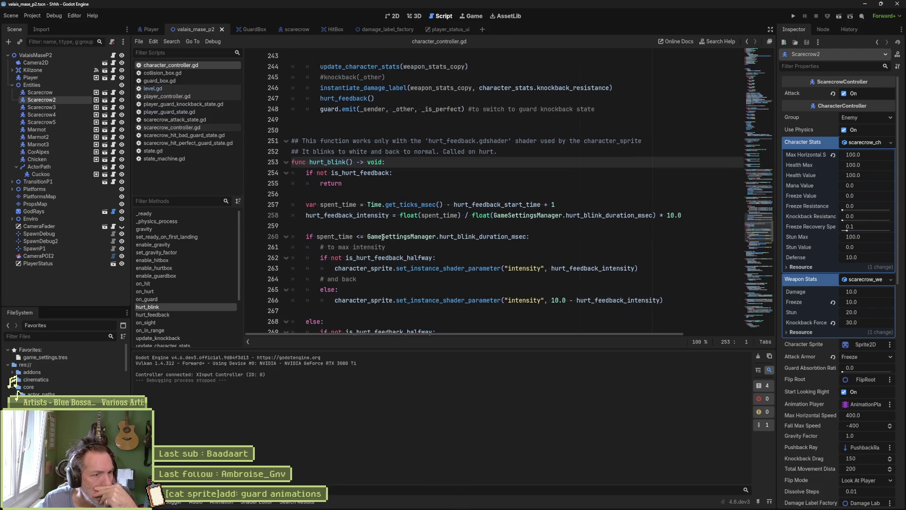
double_click(360, 174)
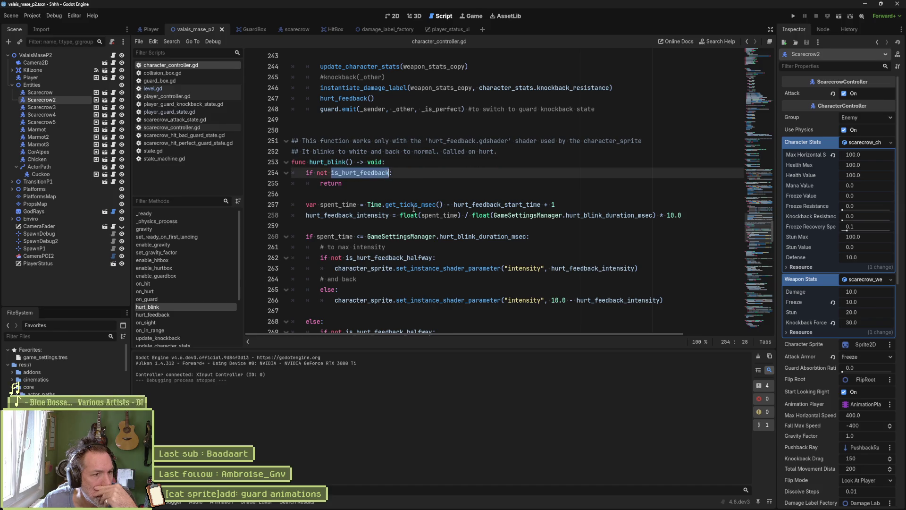
mouse_move(412, 207)
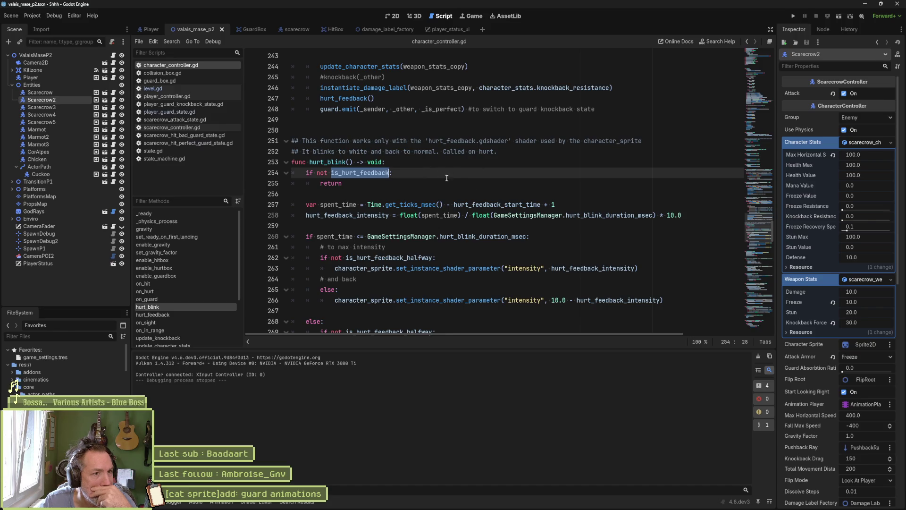
scroll(372, 127, "up", 8)
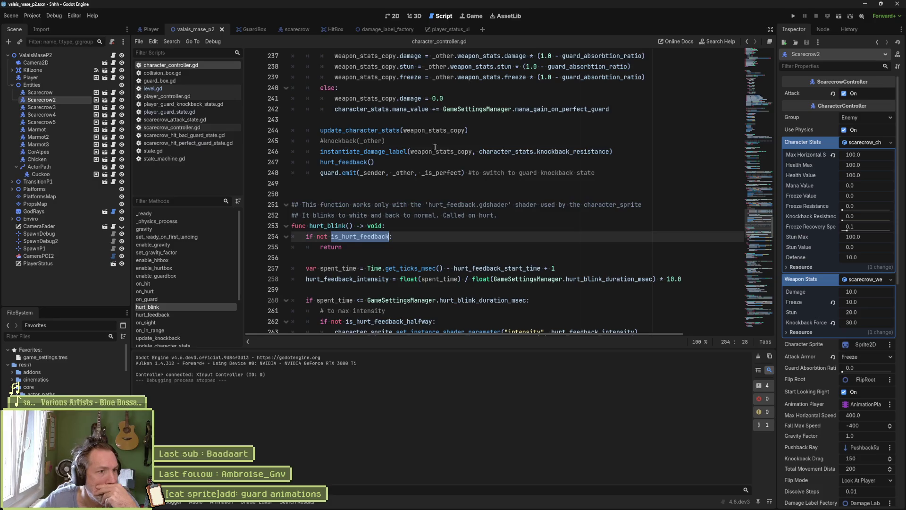
scroll(421, 163, "up", 3)
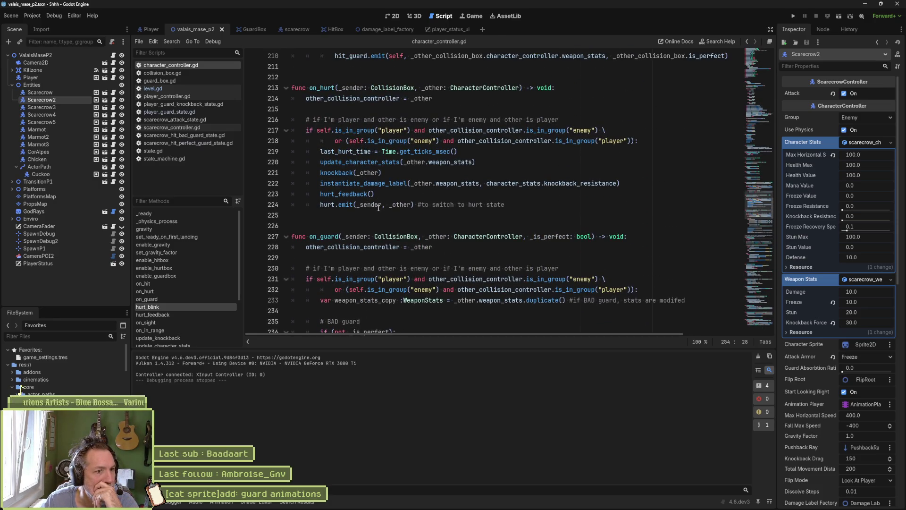
Go to the hurt_feedback definition, select its body and name, then open scarecrow_attack_state.gd.
left_click(350, 196)
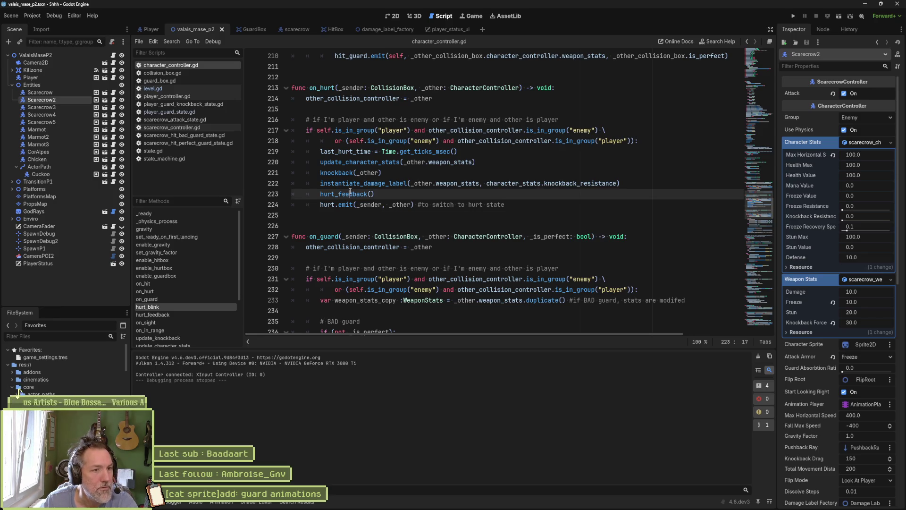
left_click(351, 195, "ctrl")
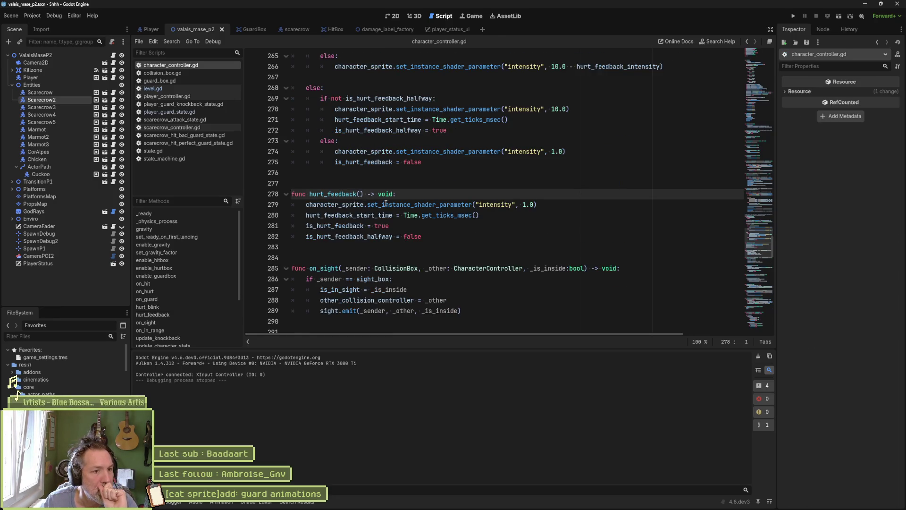
left_click_drag(385, 205, 386, 236)
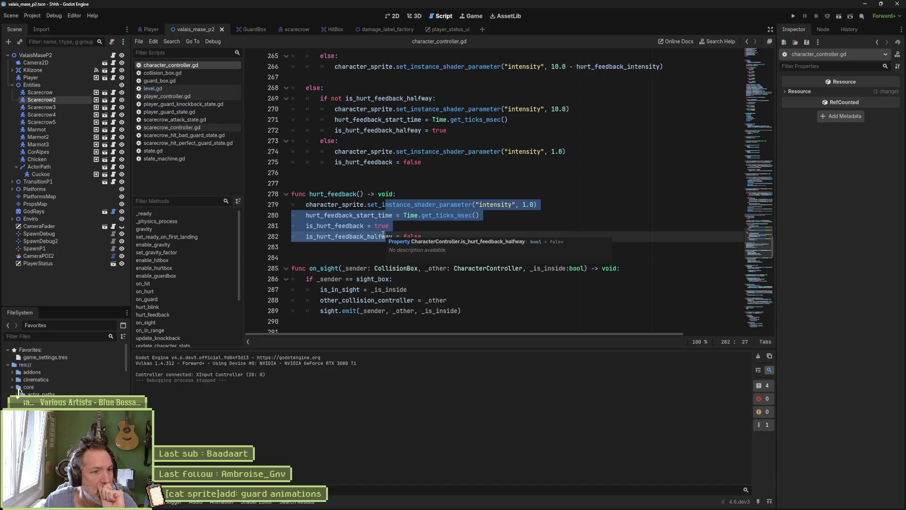
double_click(340, 193)
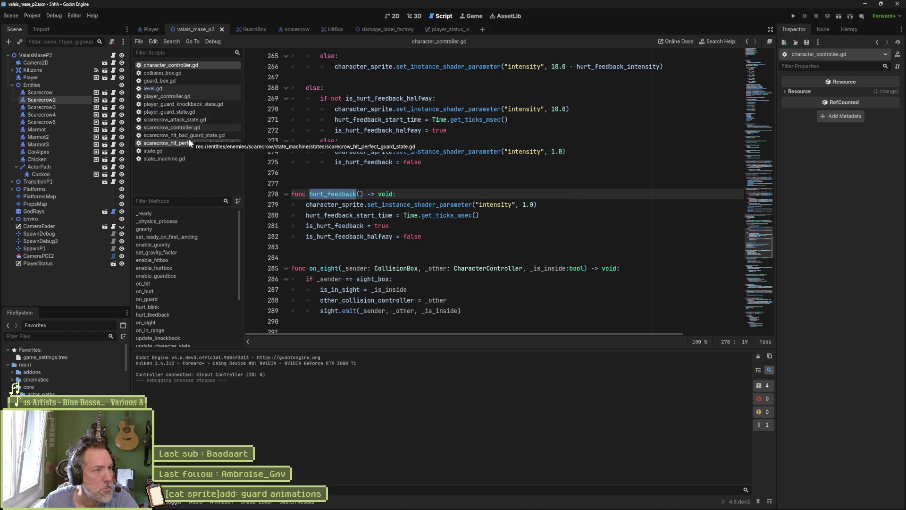
left_click(196, 120)
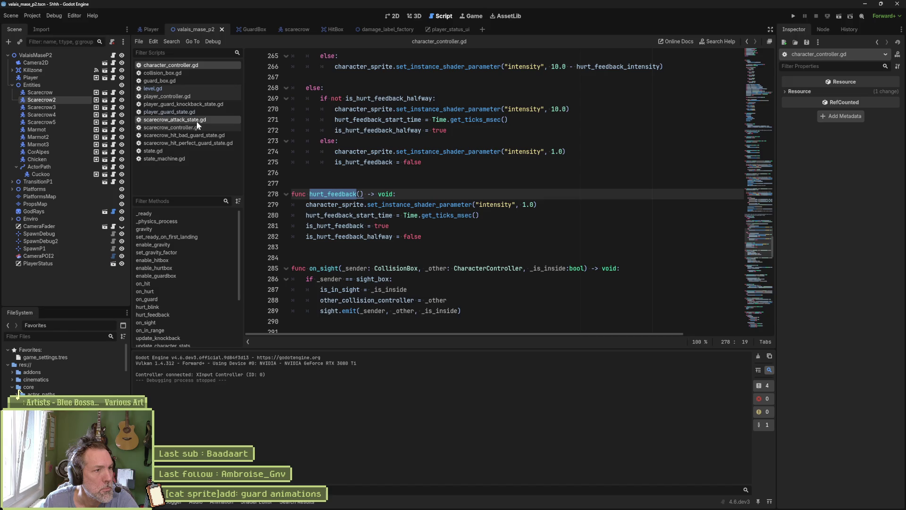
Replace hurt_blink with hurt_feedback on line 14 of scarecrow_hit_perfect_guard_state.gd, save, and test-run the game.
left_click(226, 143)
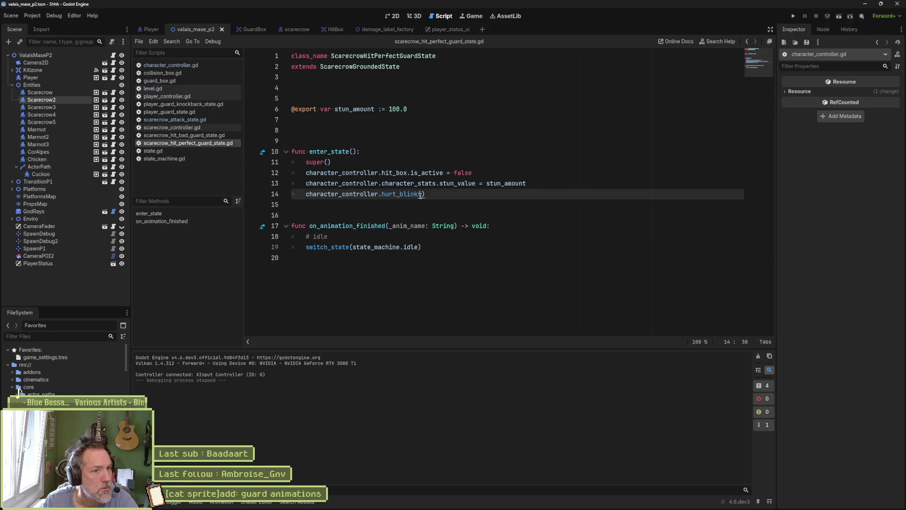
double_click(401, 194)
type("hurt_feedback")
key("ctrl+s")
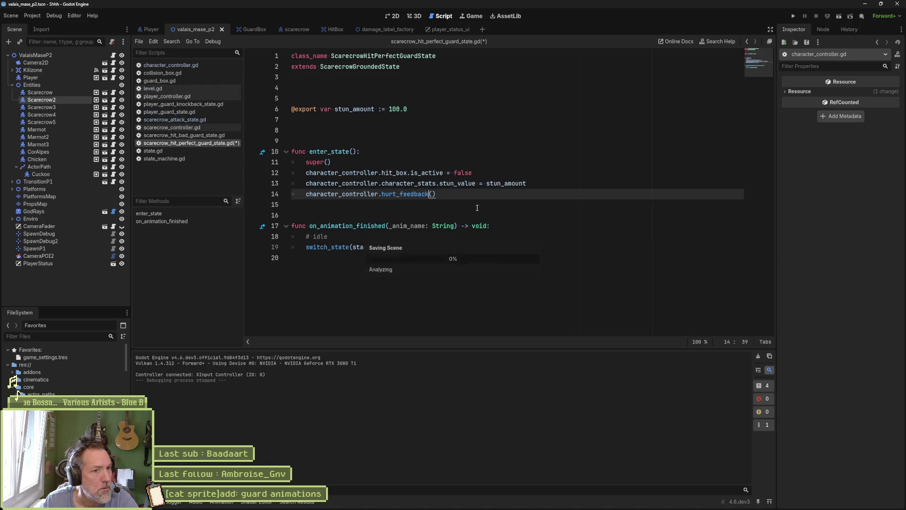
key("F6")
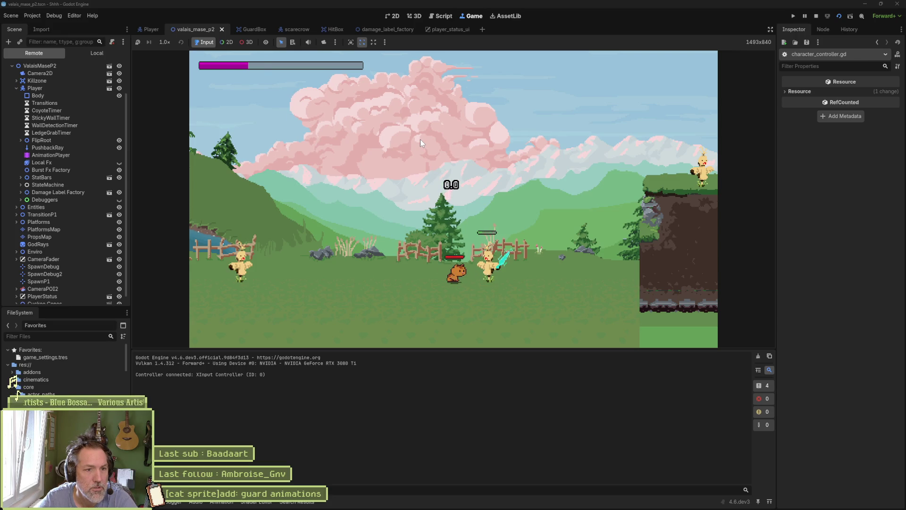
key("F8")
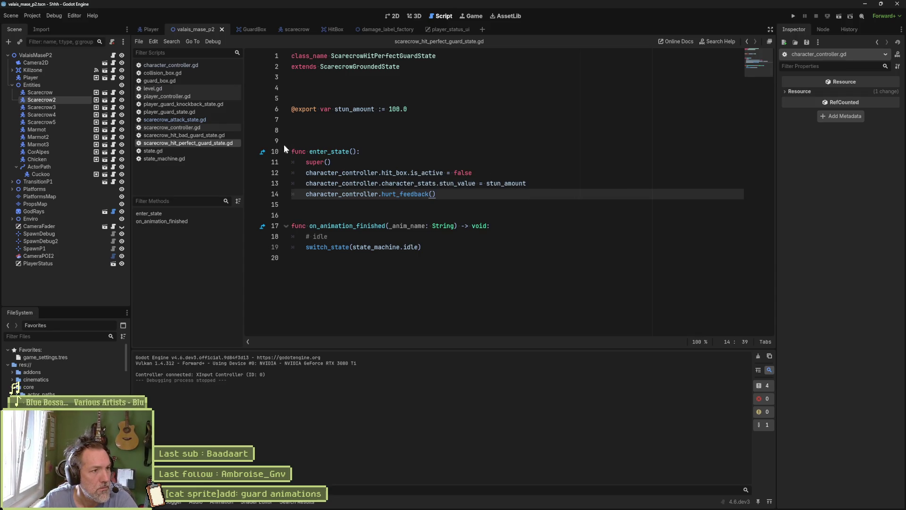
Open the player_guard_state.gd script from the Player scene.
left_click(149, 29)
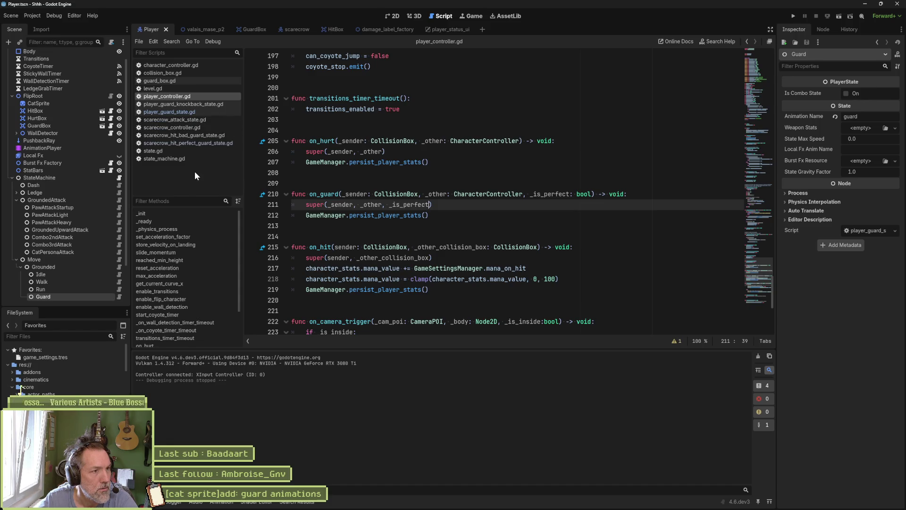
left_click(192, 112)
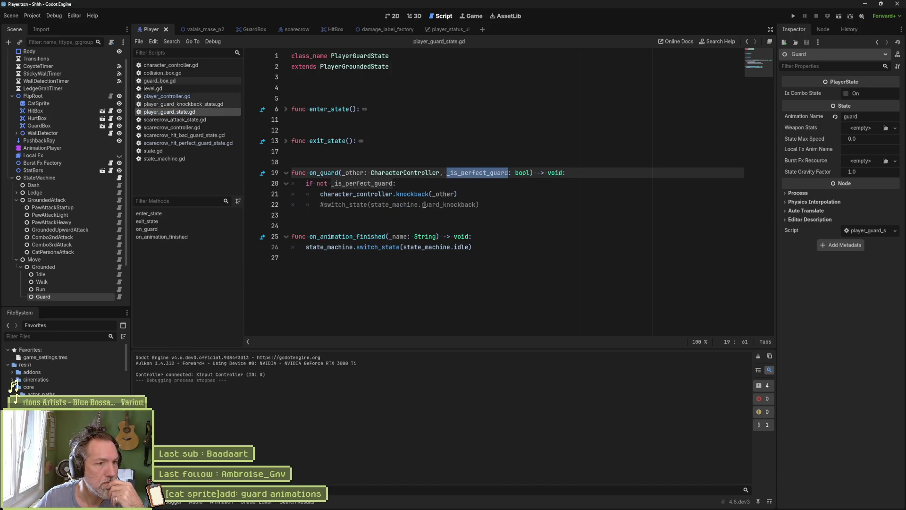
mouse_move(402, 194)
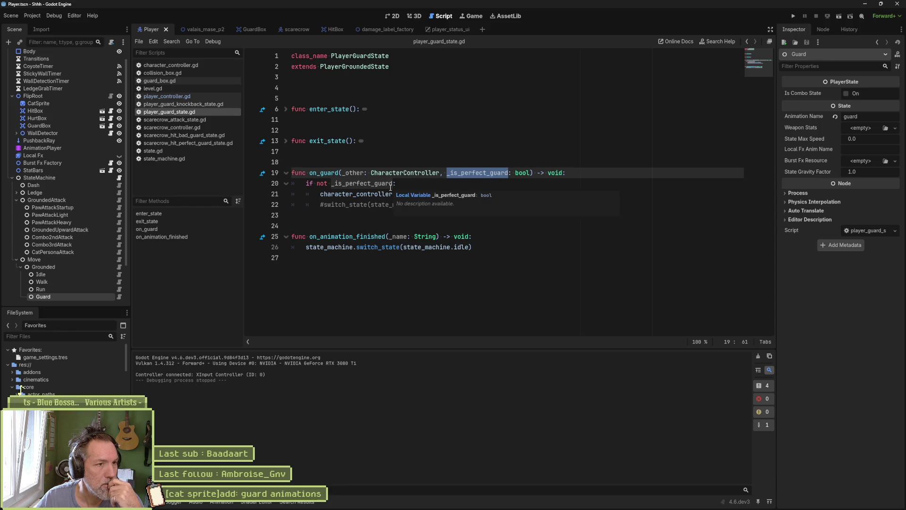
Comment out hurt_feedback() on line 247 of character_controller's on_guard, then return to valais_mase_p2.
left_click(171, 66)
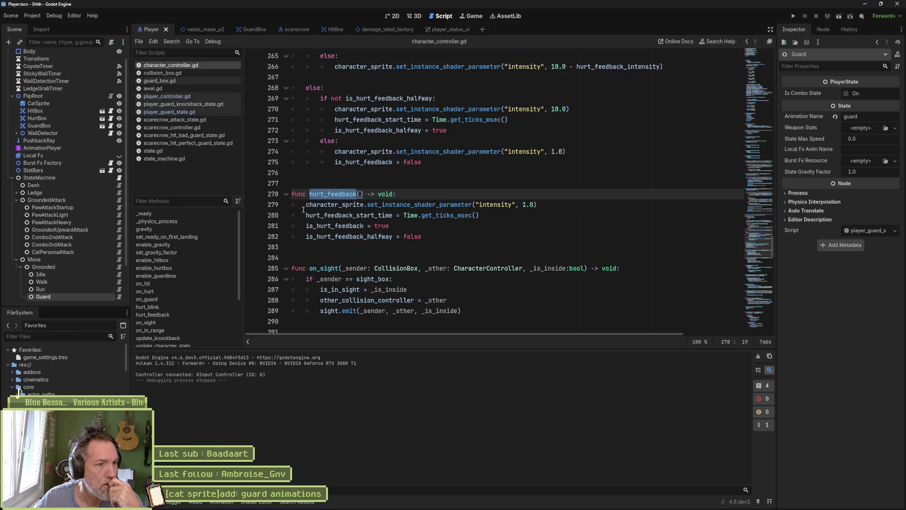
left_click(200, 298)
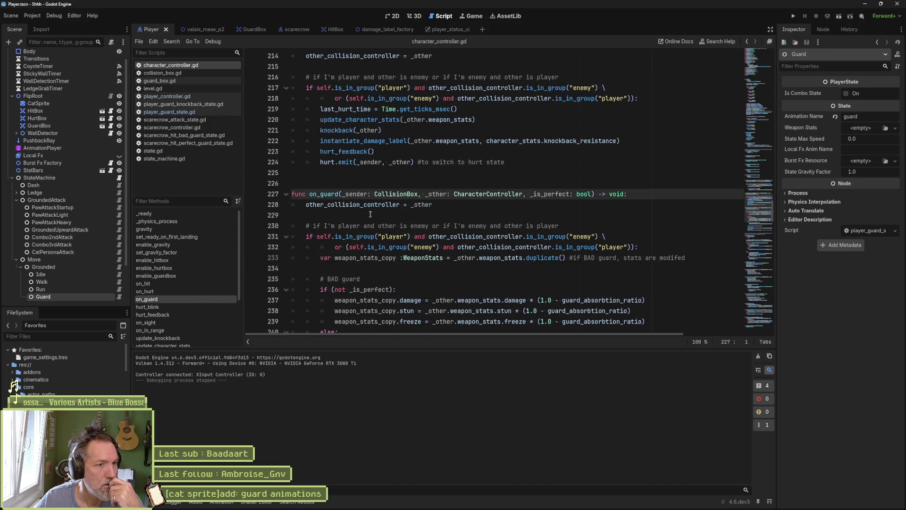
scroll(370, 210, "down", 4)
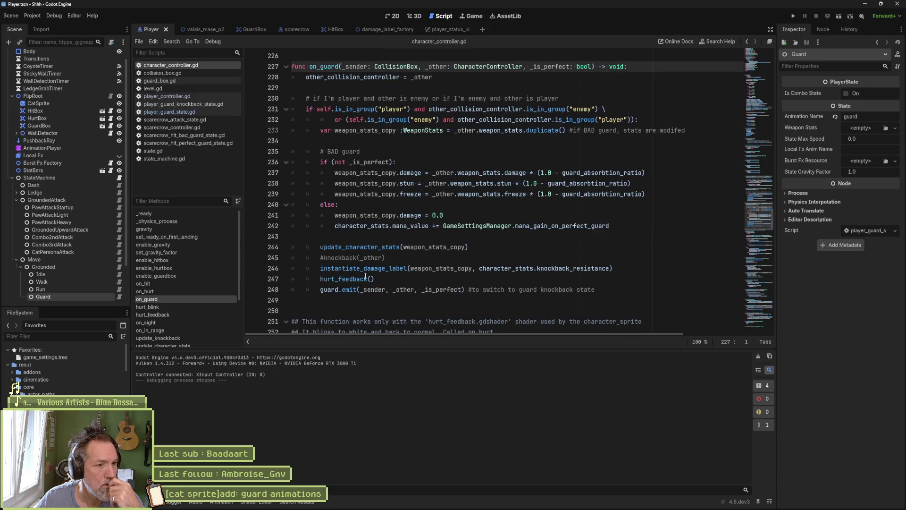
left_click(320, 279)
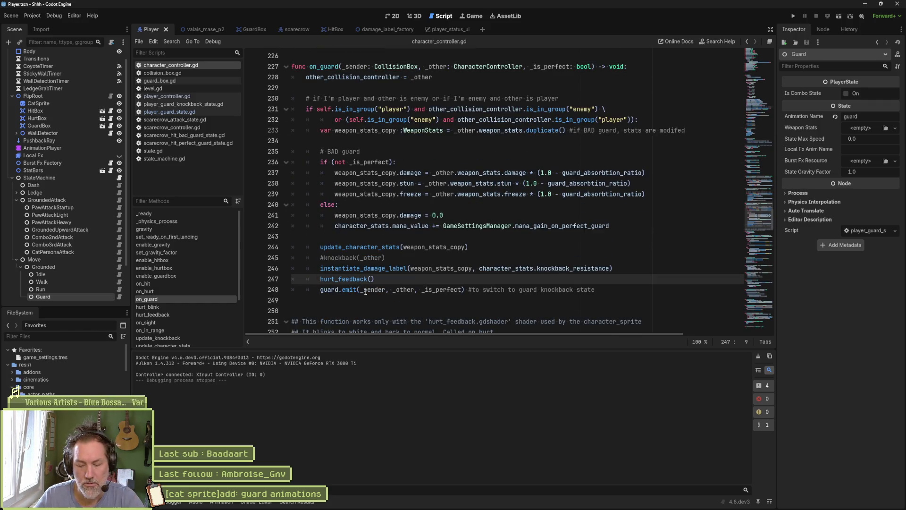
type("#")
left_click(199, 29)
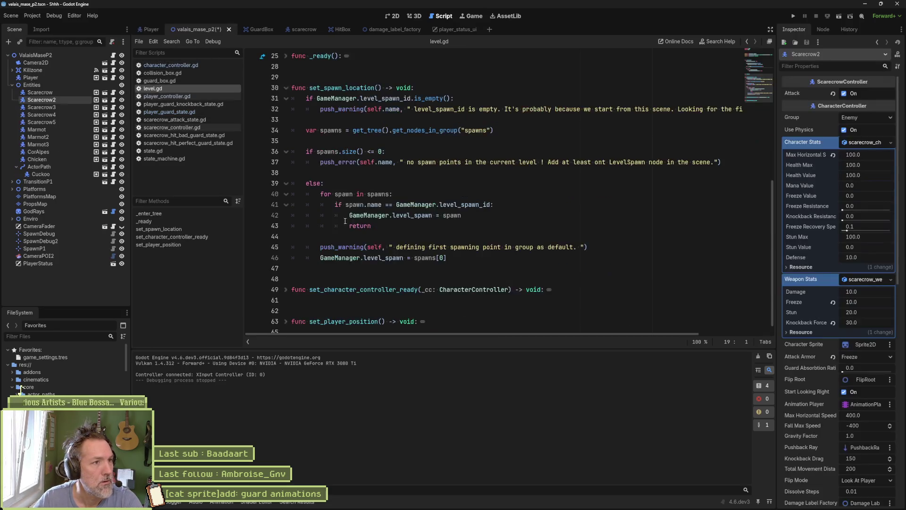
key("F6")
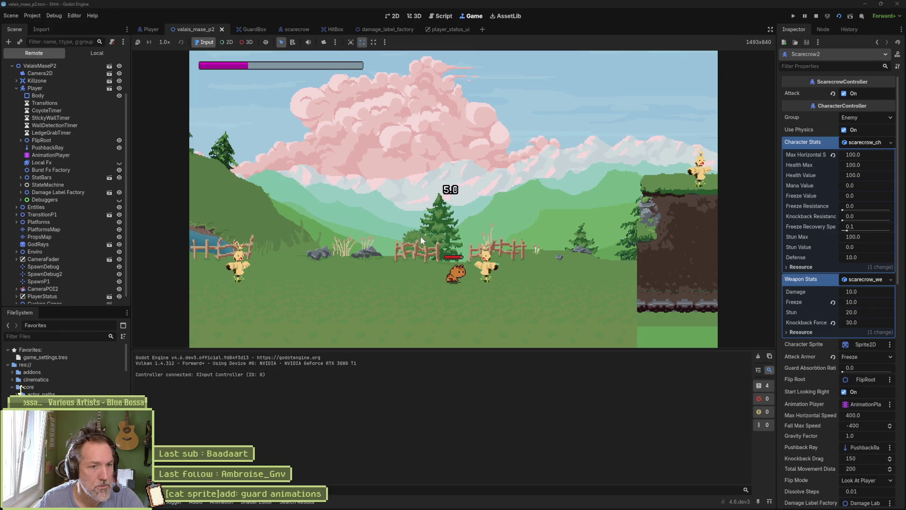
key("F8")
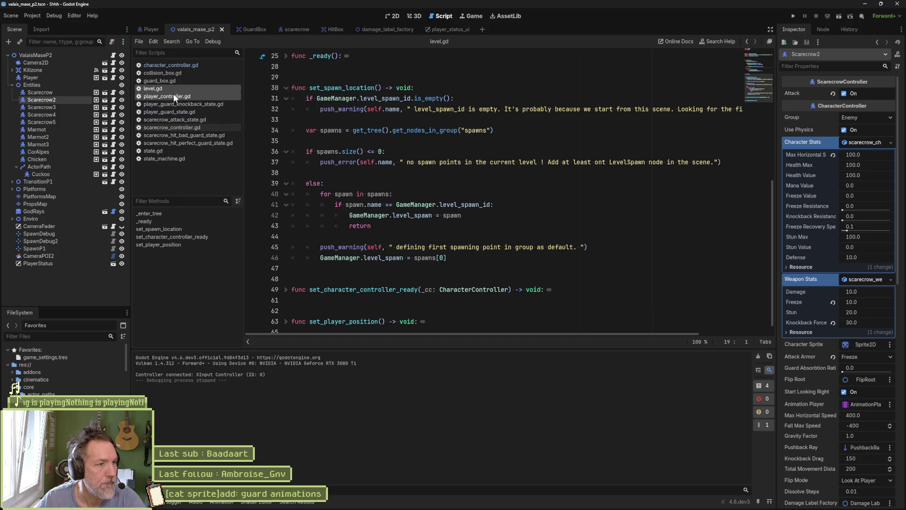
Open player_guard_state.gd and review the knockback(_other) call on line 21 for imperfect guards.
left_click(194, 110)
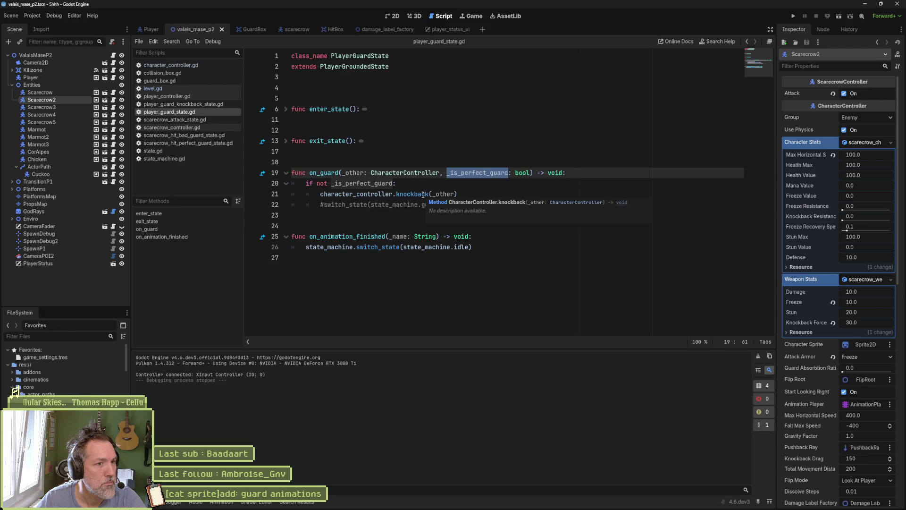
left_click(473, 193)
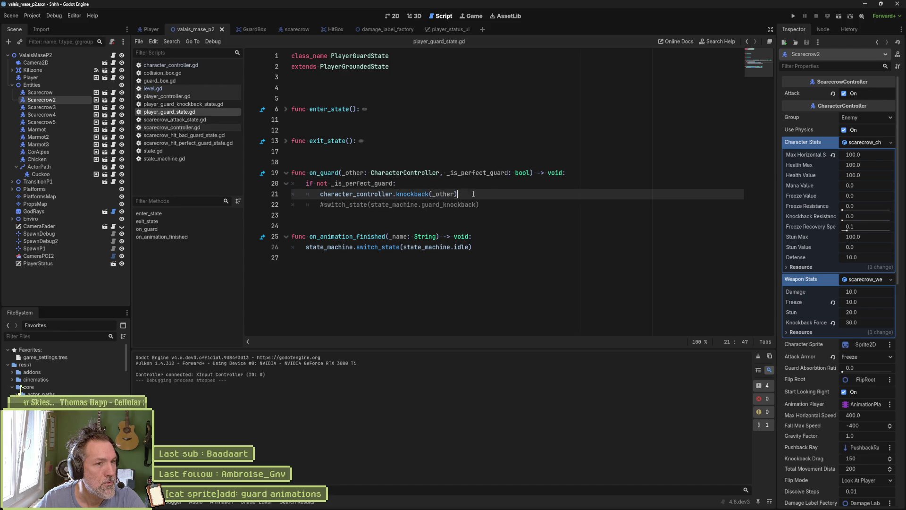
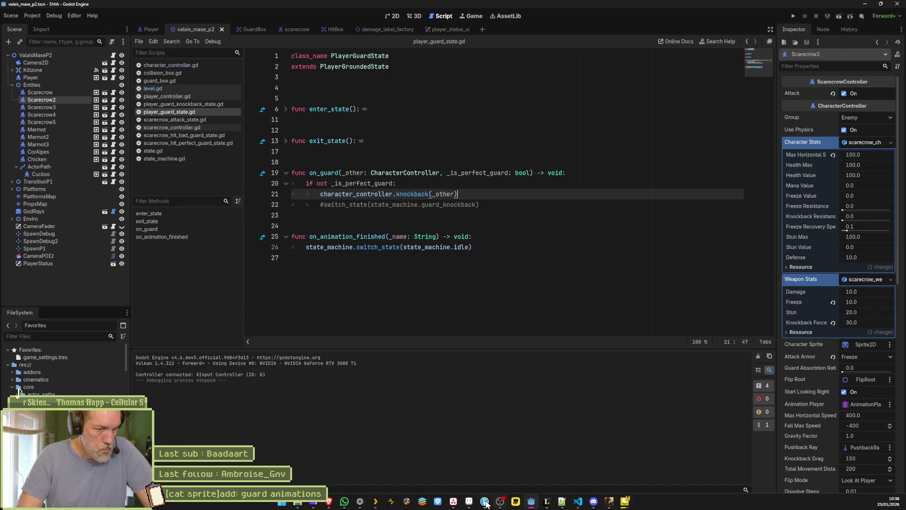
Inspect the cat sprite's guard knockback frames, selecting frames 172–174 in the animation timeline.
left_click(470, 502)
left_click_drag(494, 396, 581, 399)
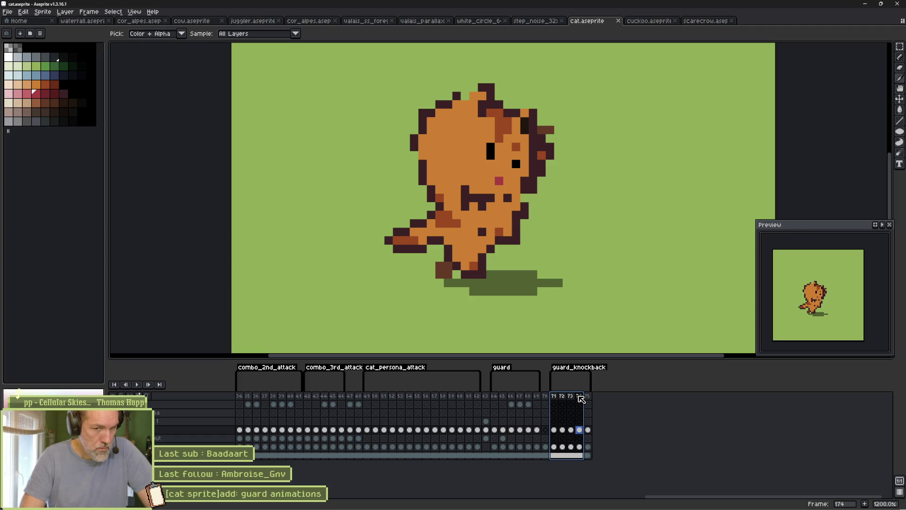
left_click_drag(581, 399, 547, 395)
left_click(556, 397)
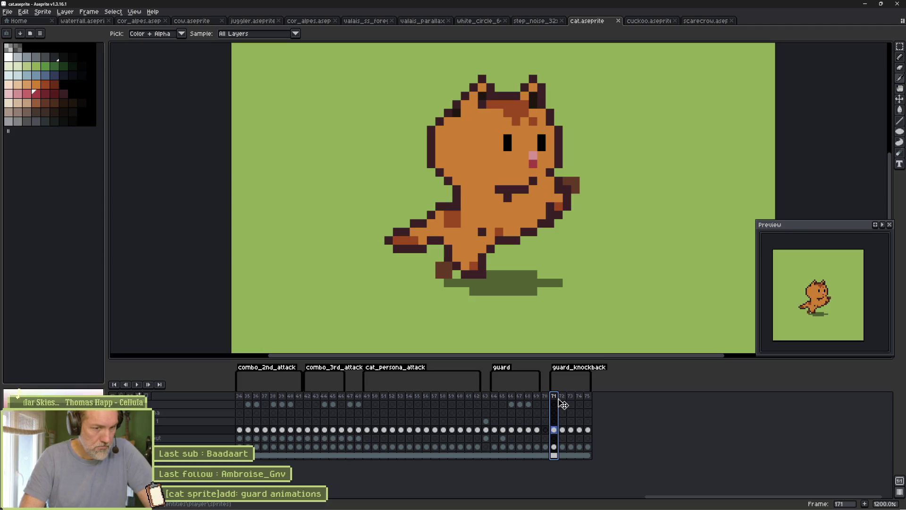
left_click_drag(563, 405, 578, 401)
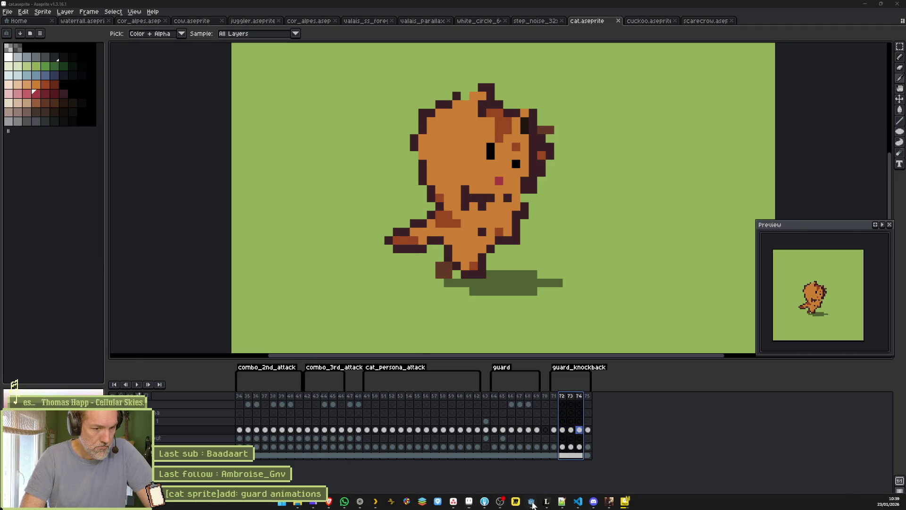
In player_guard_state.gd, comment out the knockback call, uncomment switch_state, and save.
left_click(531, 502)
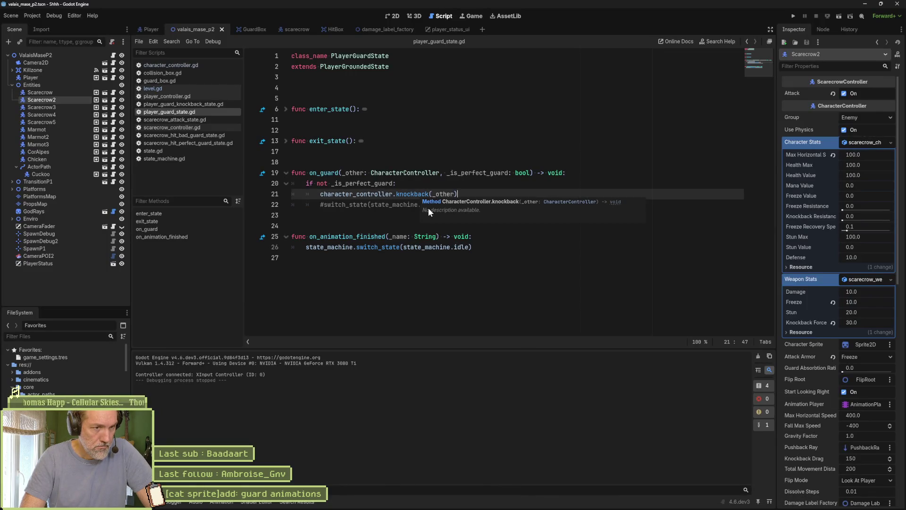
left_click(405, 206)
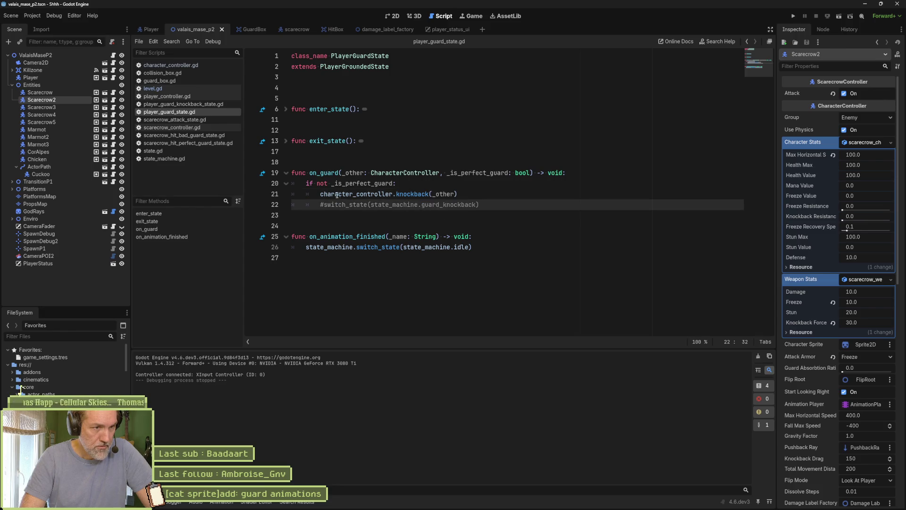
left_click(322, 195)
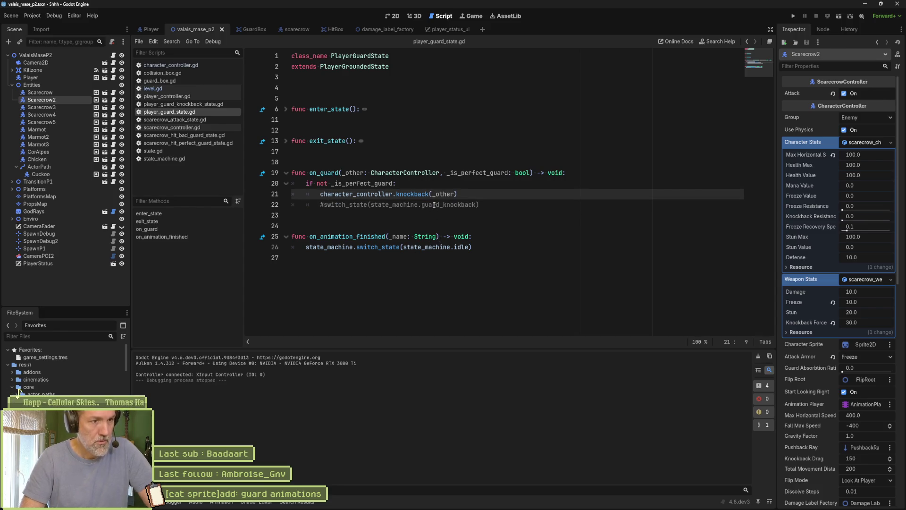
key("ctrl+k")
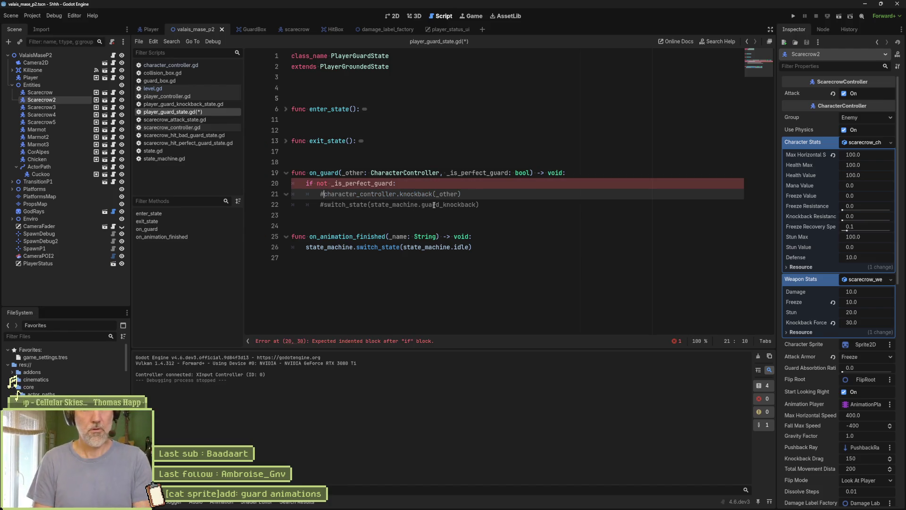
key("Down")
key("ctrl+k")
key("ctrl+s")
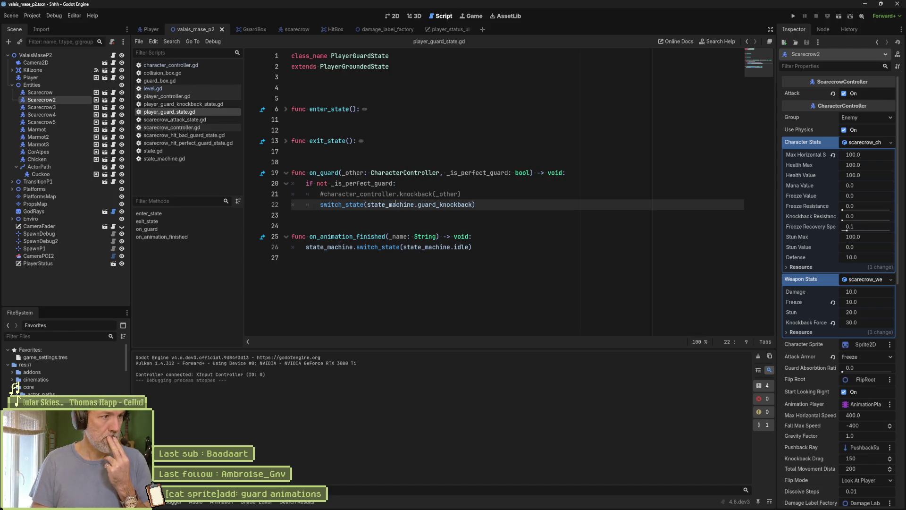
Add character_controller.hurt_feedback() after the knockback call in player_guard_knockback_state.gd and run the game.
left_click(146, 28)
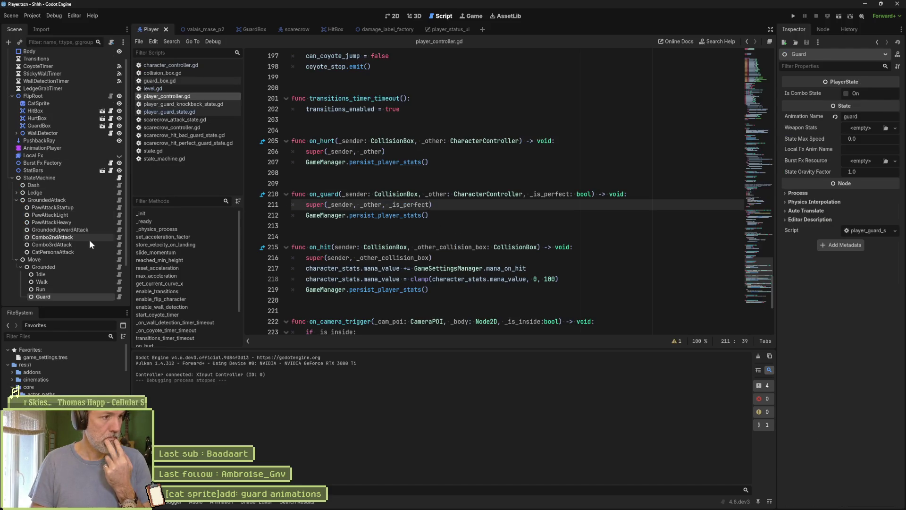
scroll(106, 256, "down", 3)
left_click(118, 259)
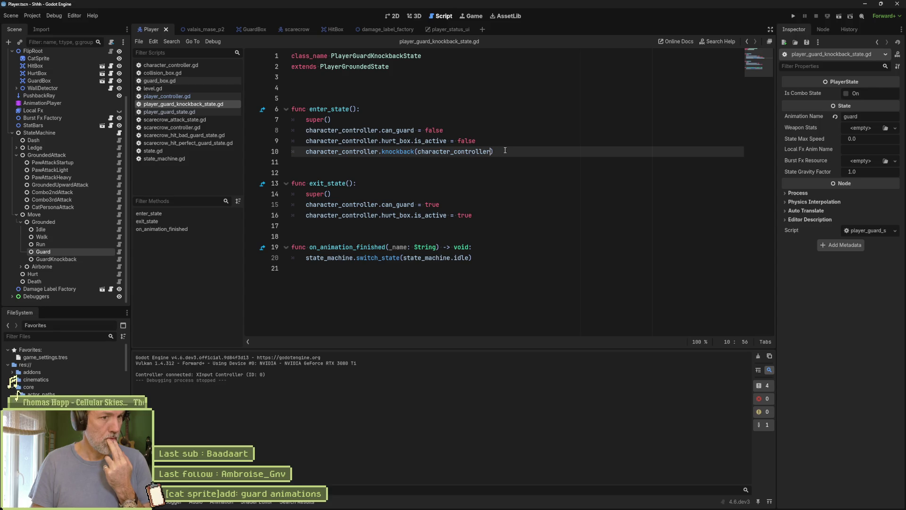
key("Return")
type("cha")
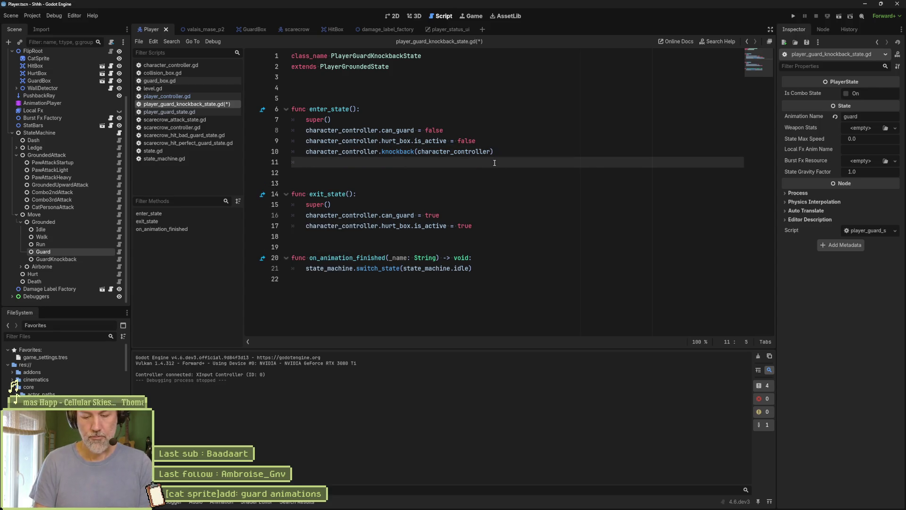
key("Return")
type(".hu")
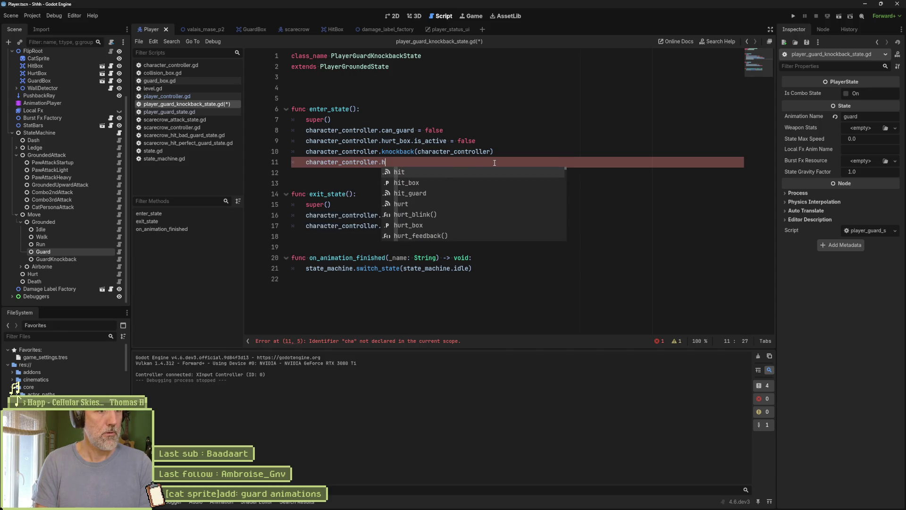
key("Down")
key("Down")
key("Down")
key("Return")
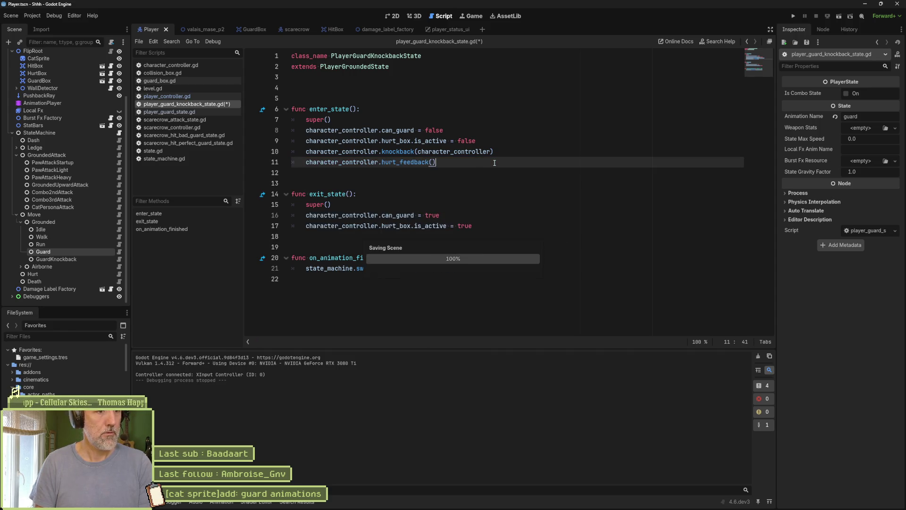
key("F5")
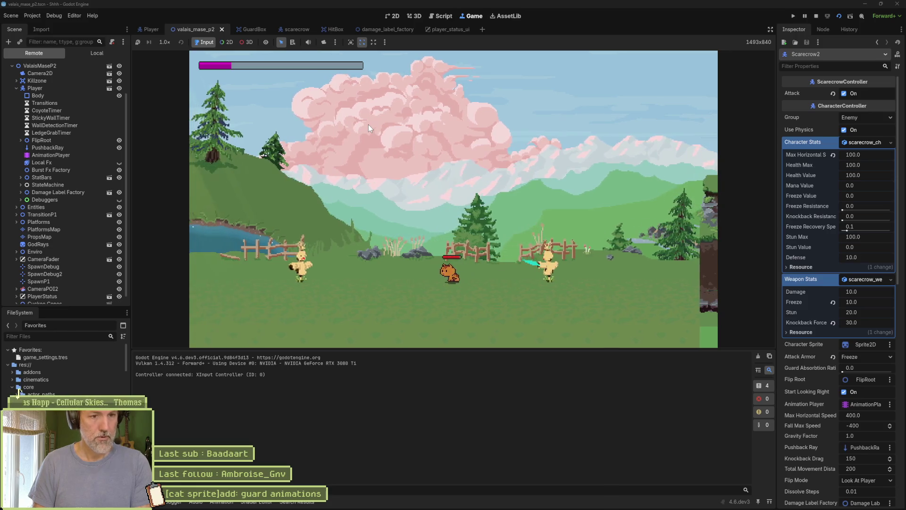
Stop the running game and review the knockback and hurt_feedback calls in player_guard_knockback_state.gd.
key("F8")
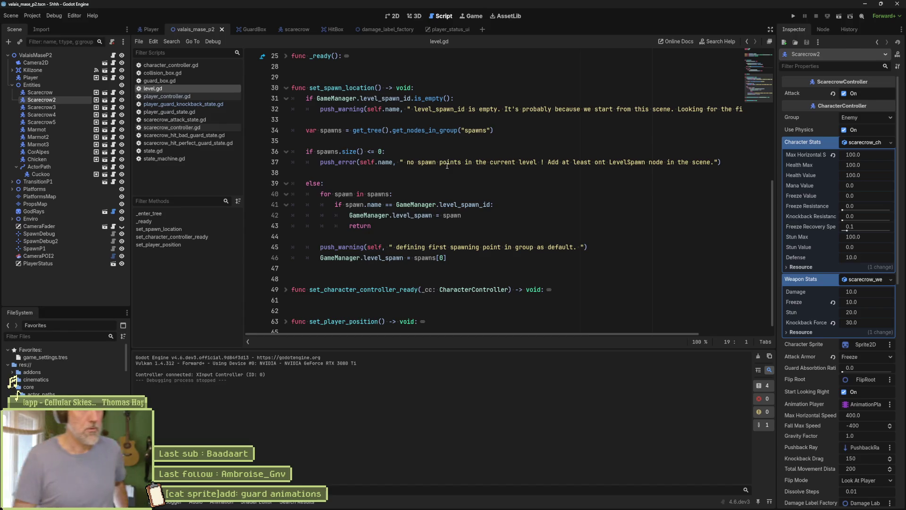
left_click(193, 104)
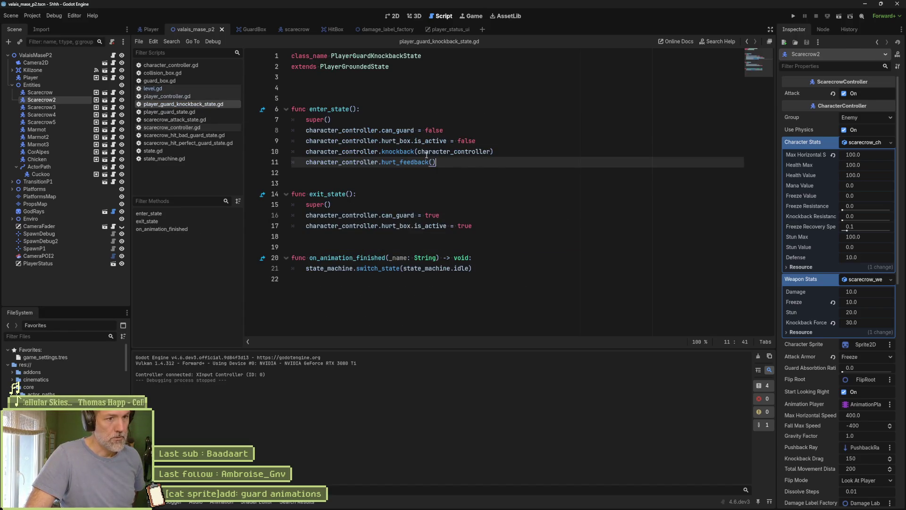
left_click_drag(408, 151, 410, 162)
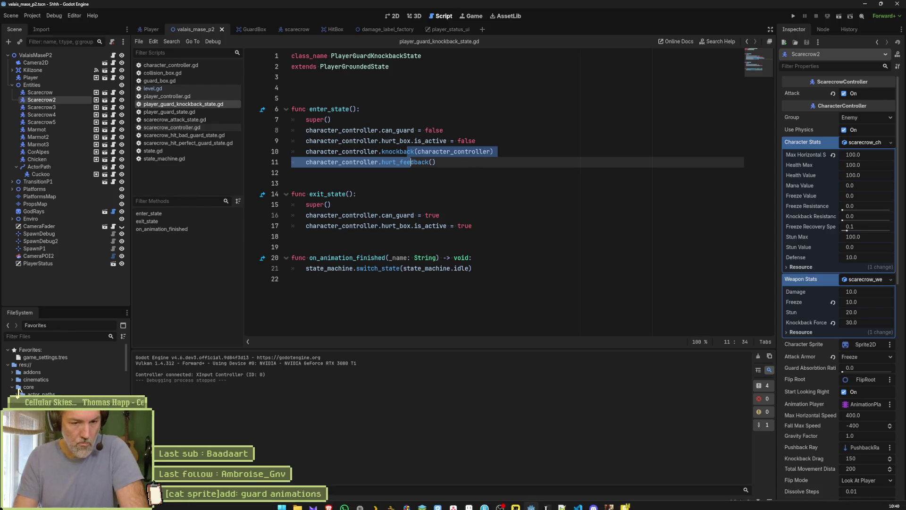
Close the Blasphemous game window and bring the video player window forward.
right_click(610, 501)
left_click(617, 492)
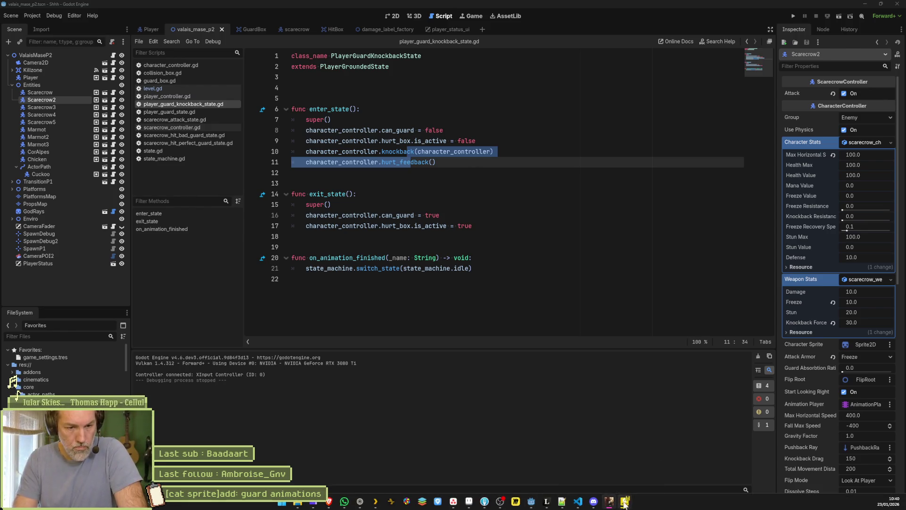
mouse_move(623, 501)
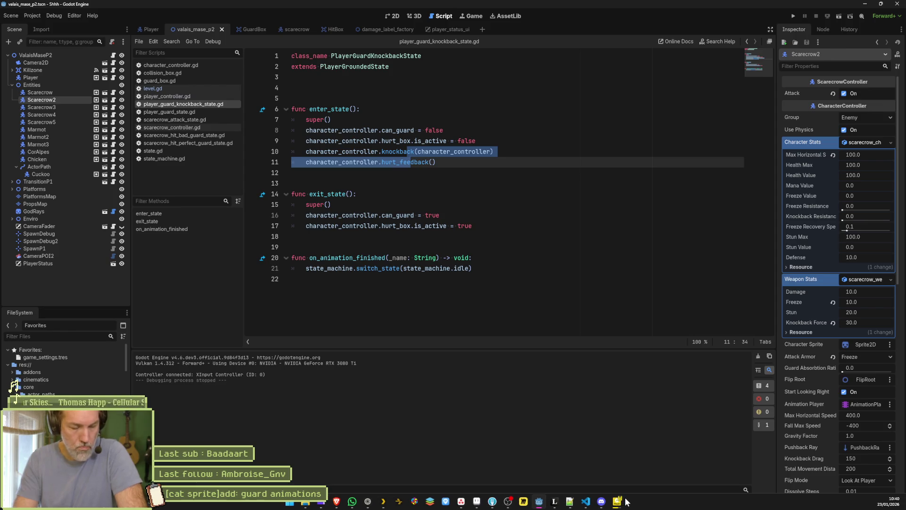
left_click(697, 462)
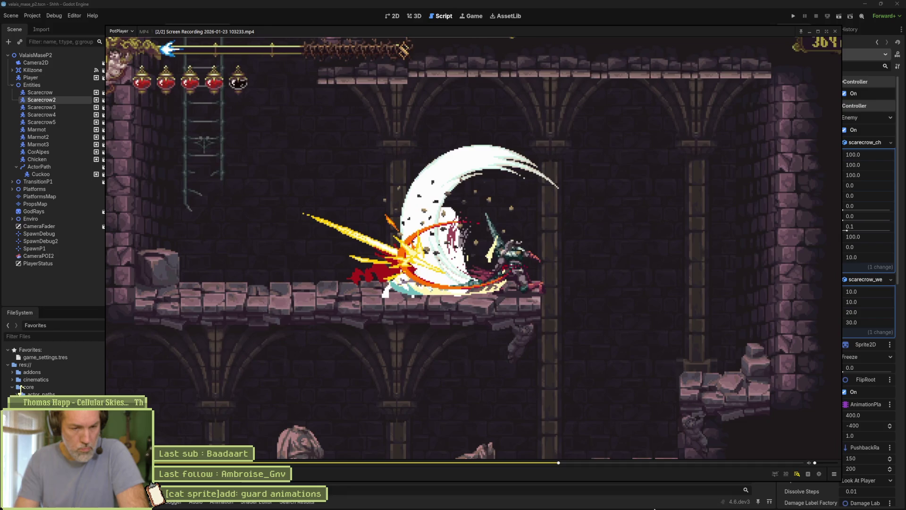
Bring the blas.mp4 reference video forward and pause it at the parry impact.
mouse_move(617, 502)
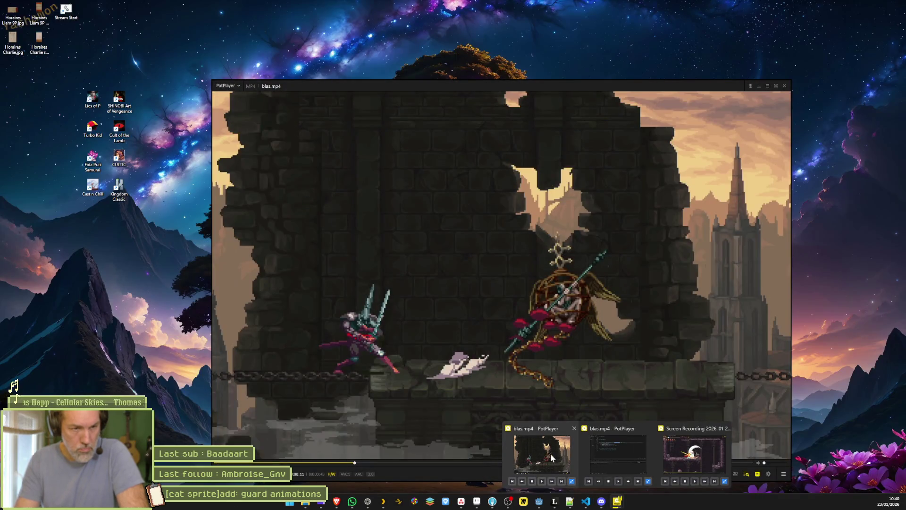
left_click(551, 456)
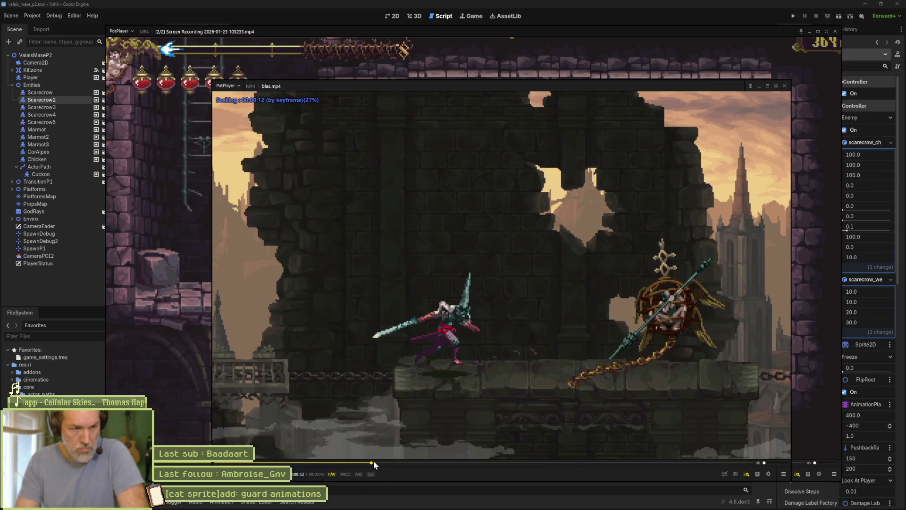
left_click(376, 463)
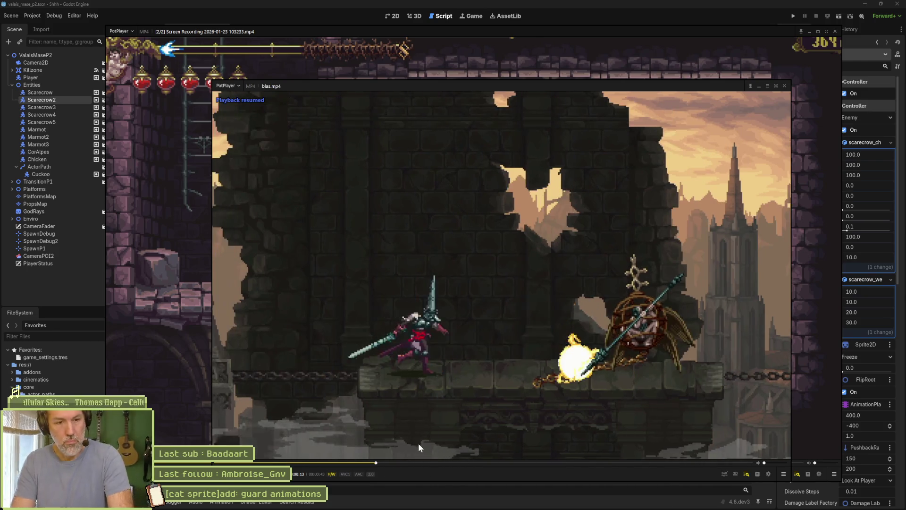
left_click(423, 437)
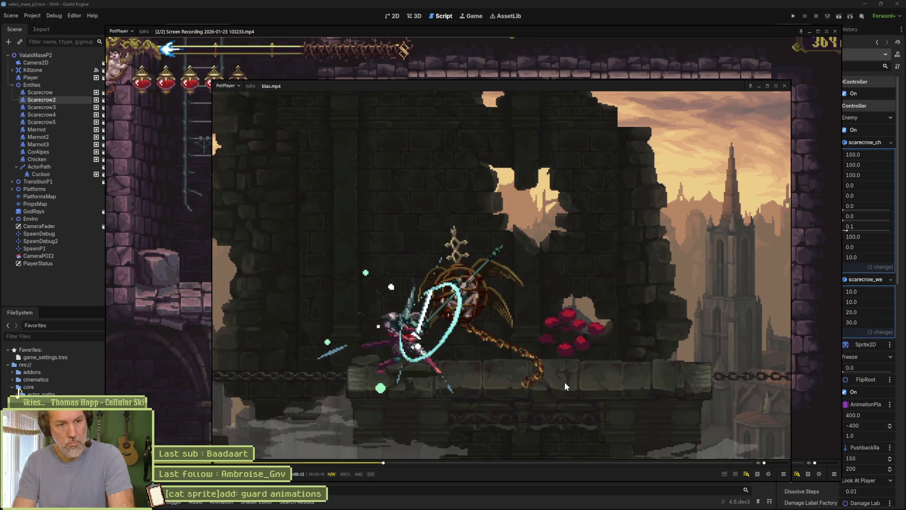
Step the paused clip frame by frame through the impact, then return to the Godot script editor.
right_click(474, 358)
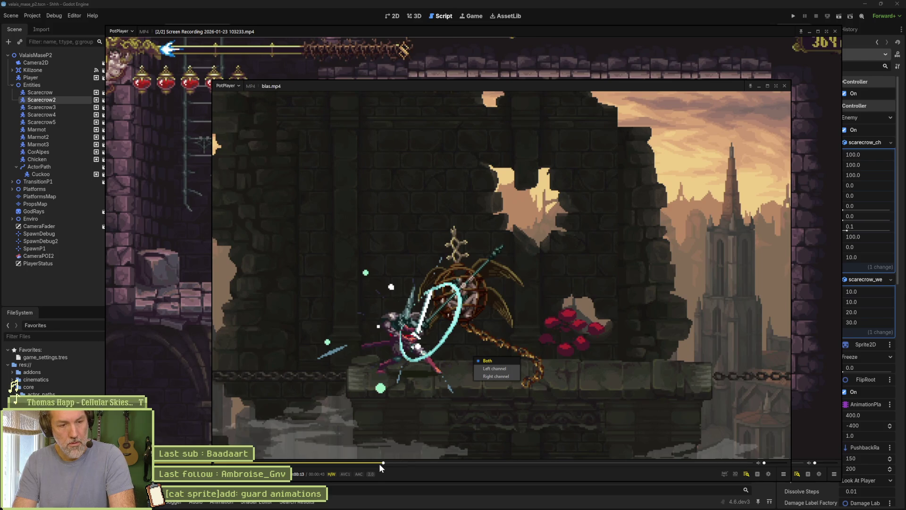
key("Escape")
key("d")
key("d")
key("d")
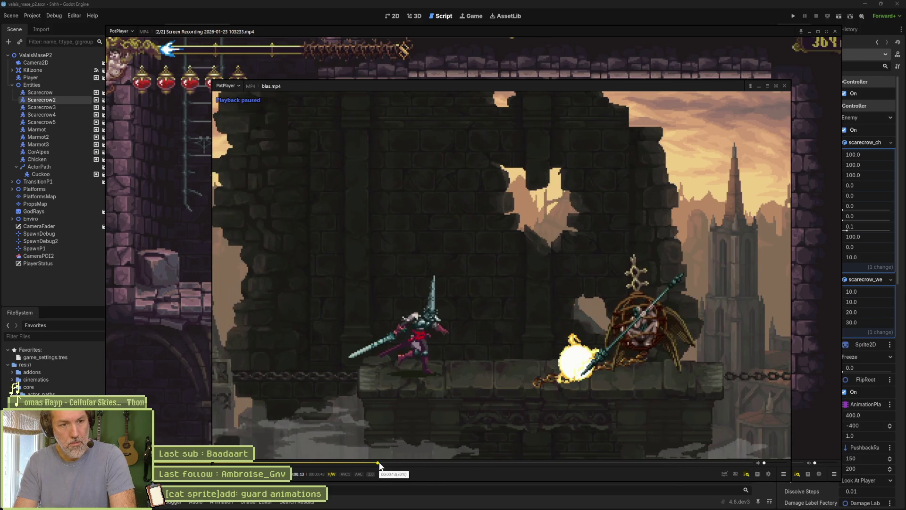
key("f")
key("f")
key("f")
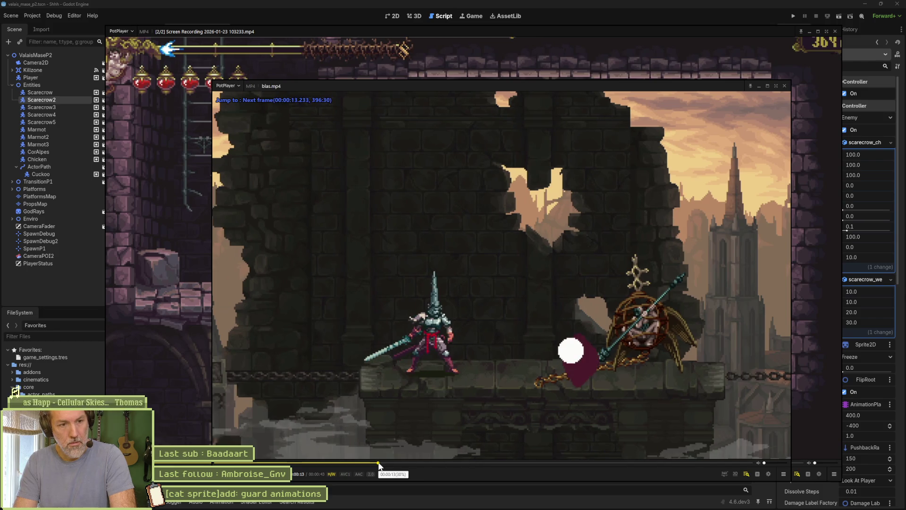
key("f")
key("f")
key("f")
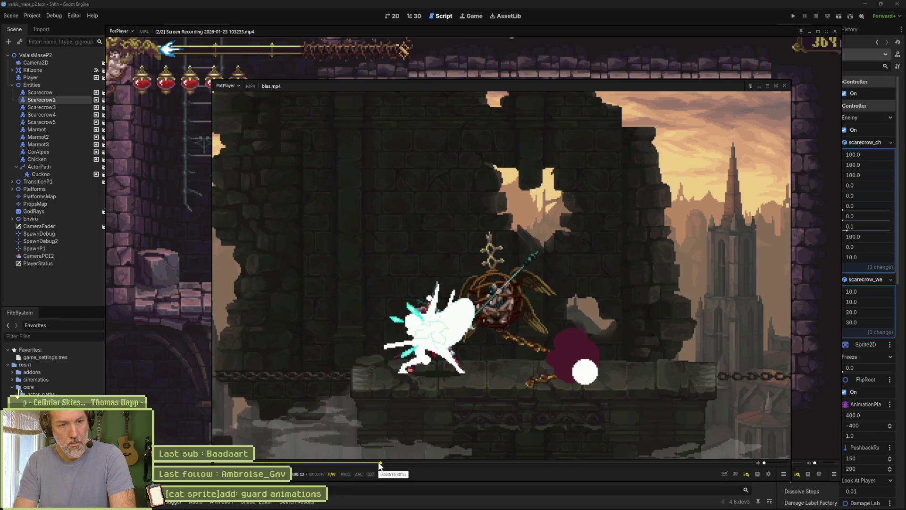
key("f")
key("f")
key("f")
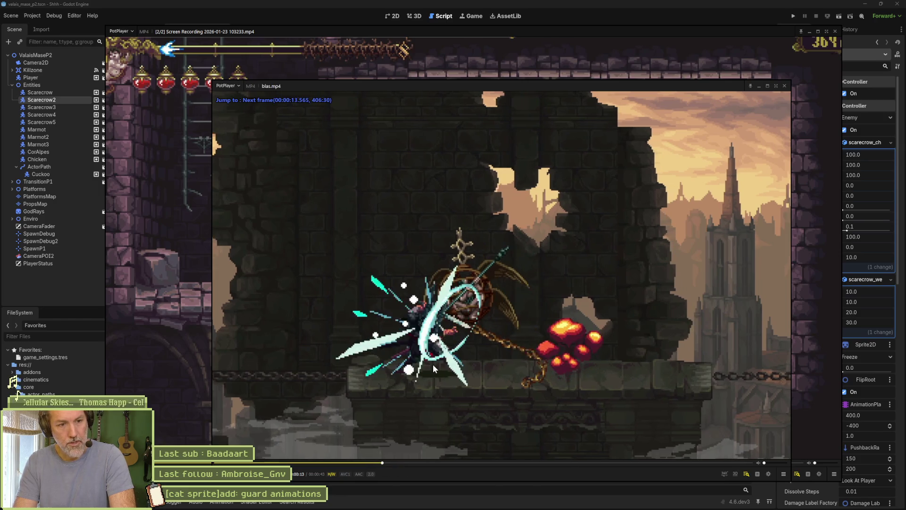
key("f")
key("f")
key("f")
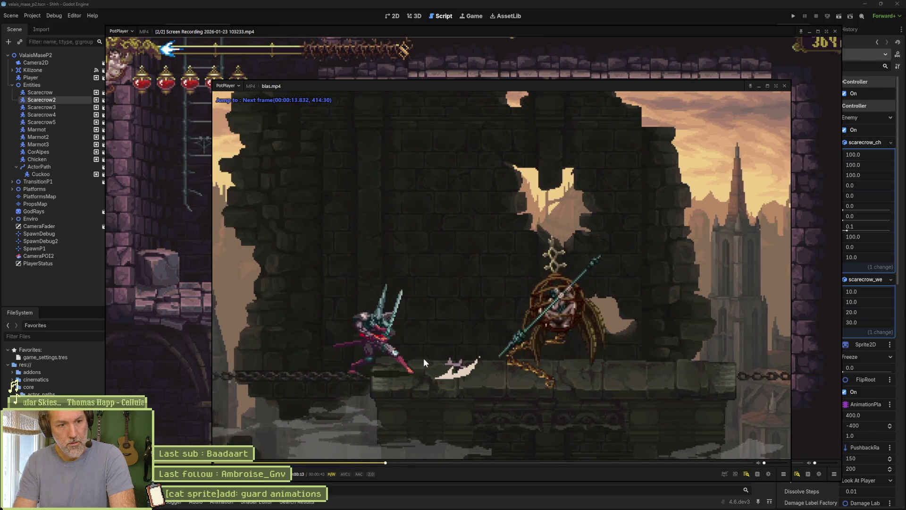
key("f")
key("f")
key("f")
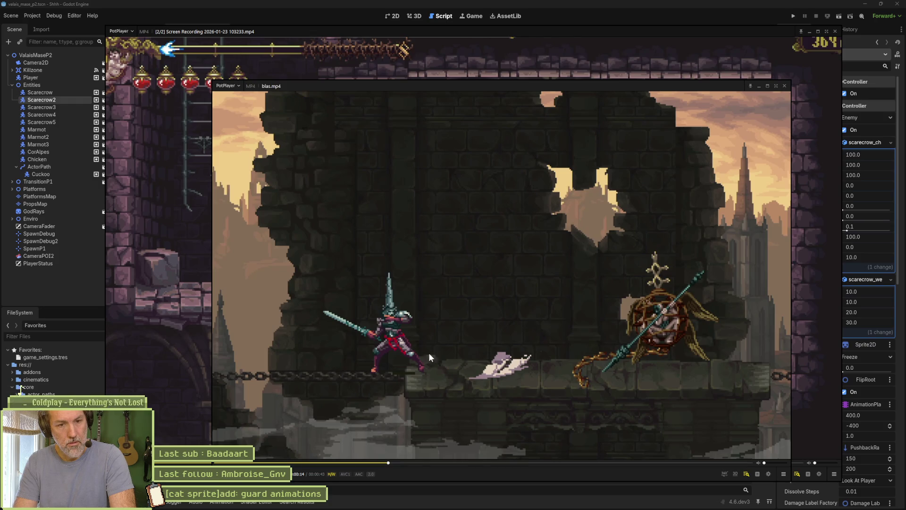
left_click(562, 9)
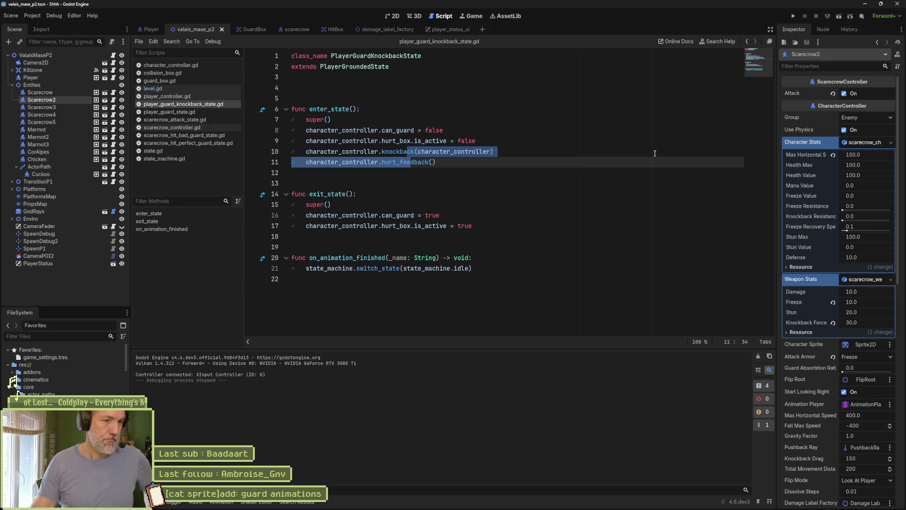
mouse_move(775, 509)
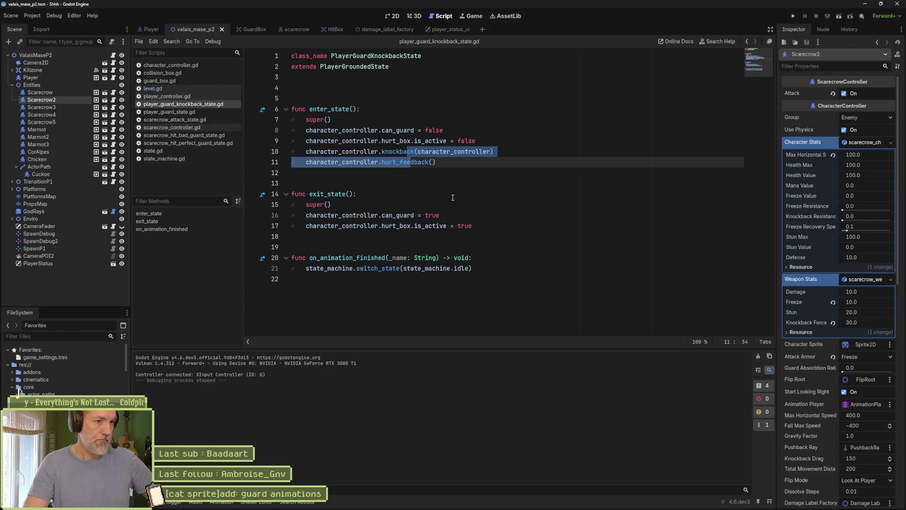
left_click(427, 164)
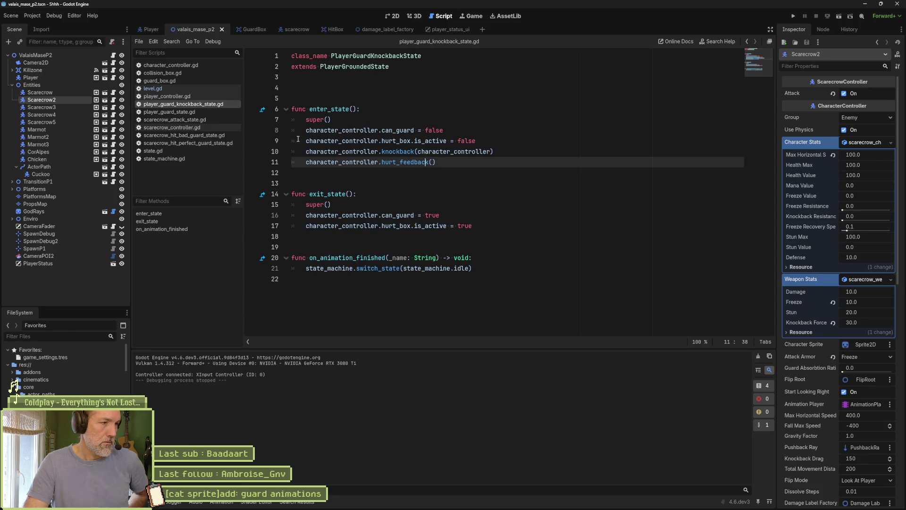
left_click(147, 31)
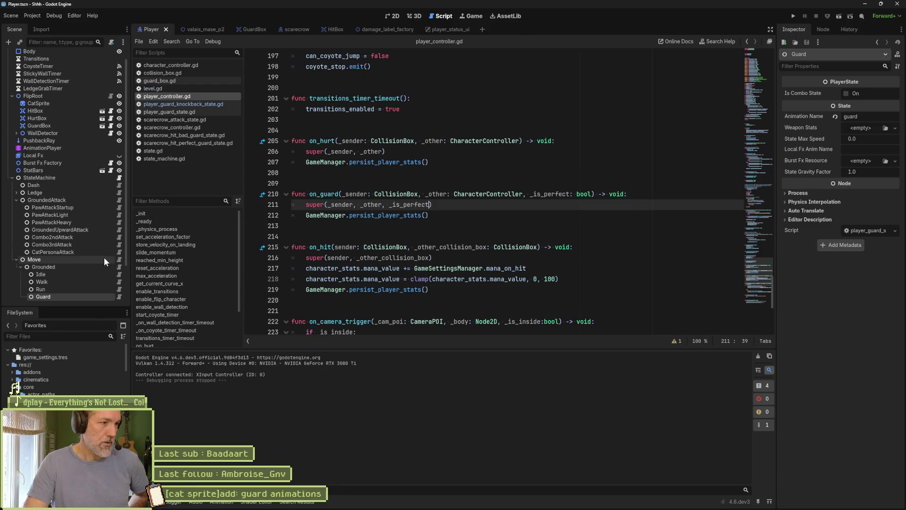
Open the Guard state's script and search all files for last_guard_time.
scroll(104, 257, "down", 2)
left_click(119, 265)
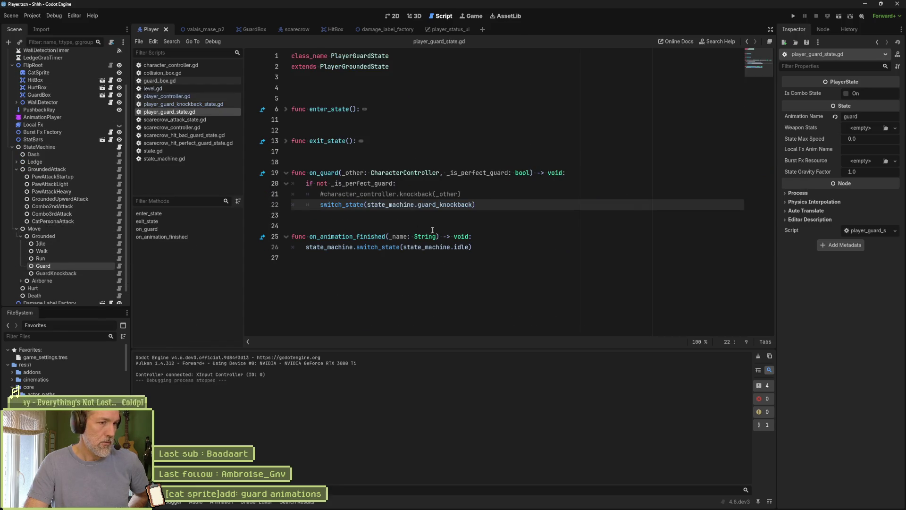
left_click(286, 109)
left_click(385, 141)
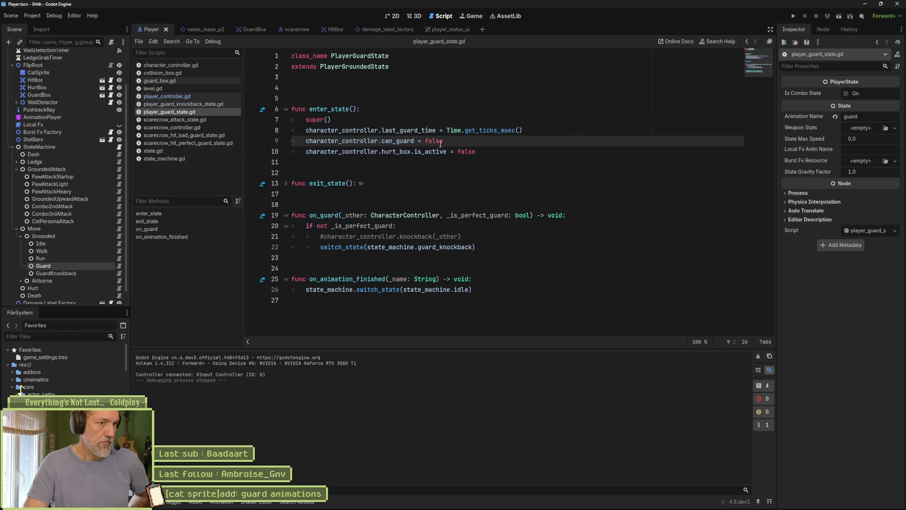
left_click_drag(524, 134, 381, 131)
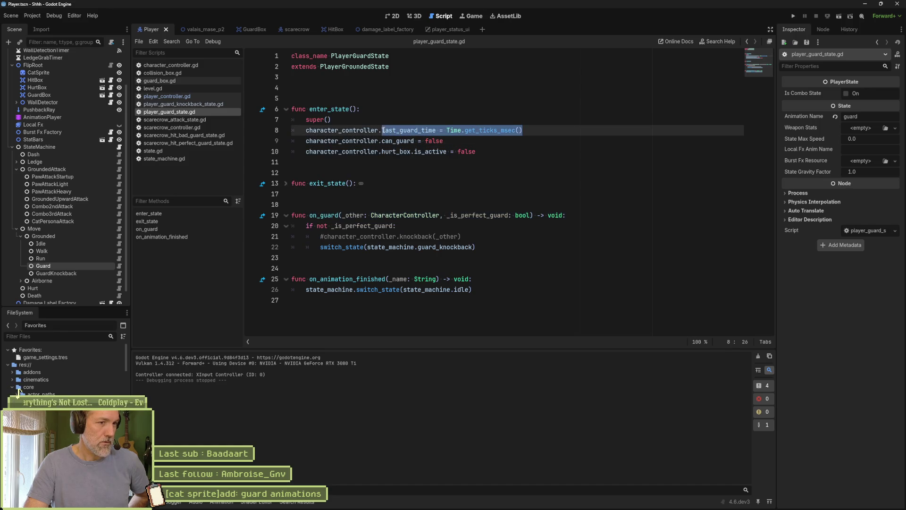
double_click(384, 130)
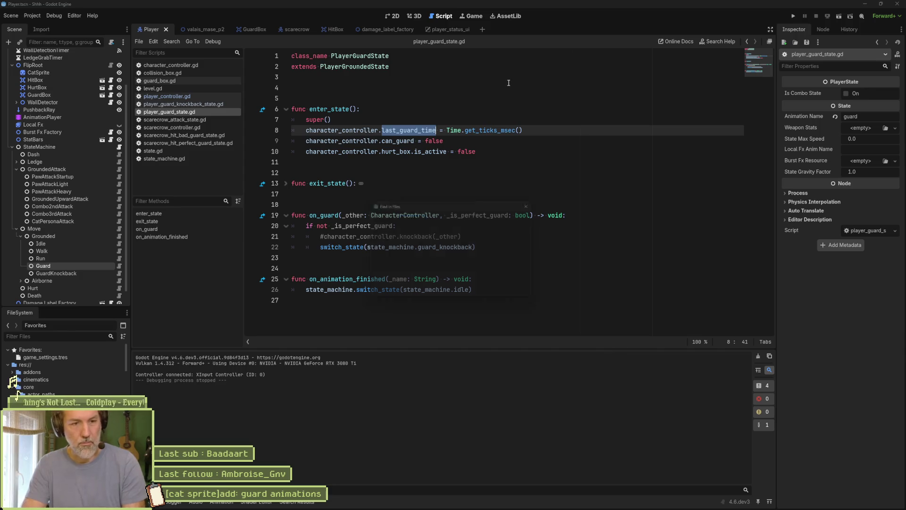
key("ctrl+shift+f")
left_click(453, 288)
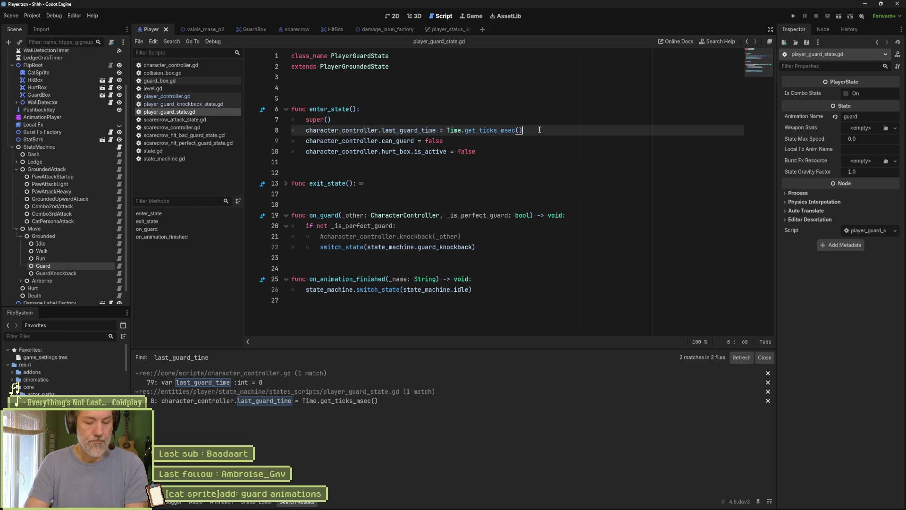
Delete the last_guard_time line in the guard state and its declaration in character_controller.gd, then save.
key("ctrl+shift+k")
left_click(304, 384)
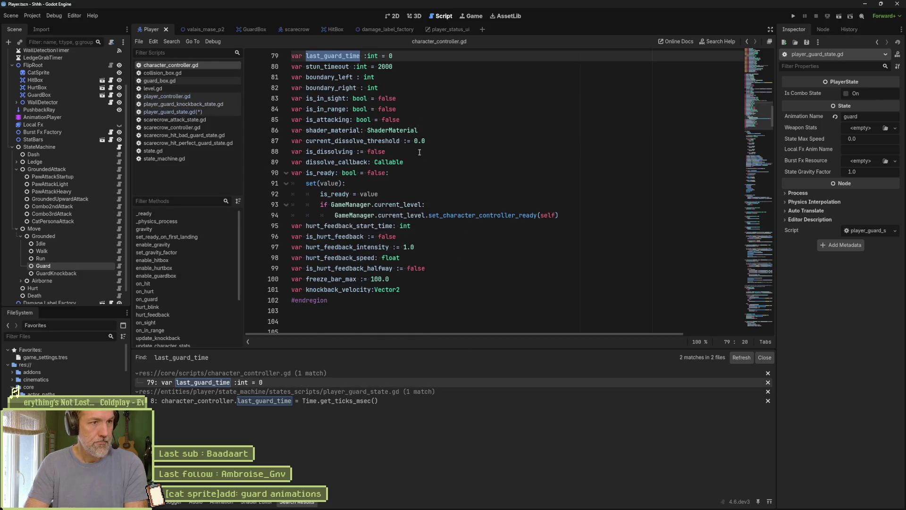
scroll(419, 152, "up", 2)
left_click(420, 121)
key("ctrl+shift+k")
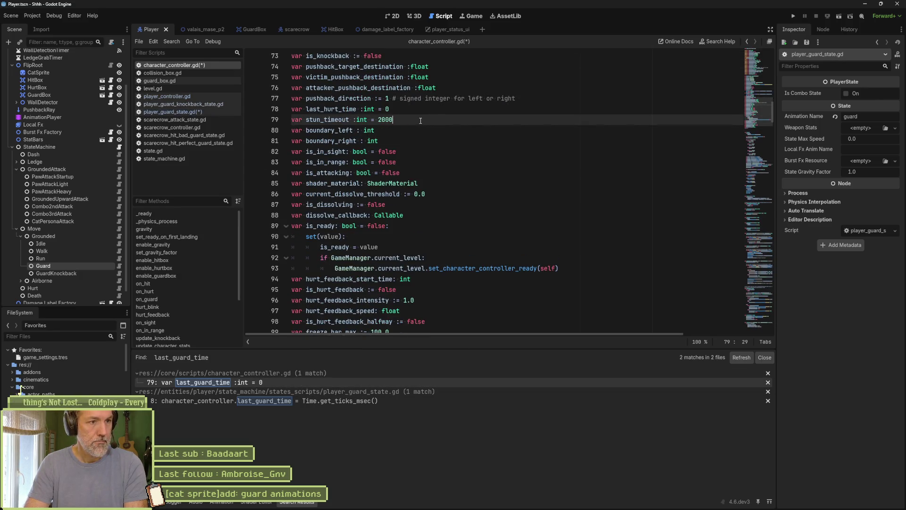
key("ctrl+s")
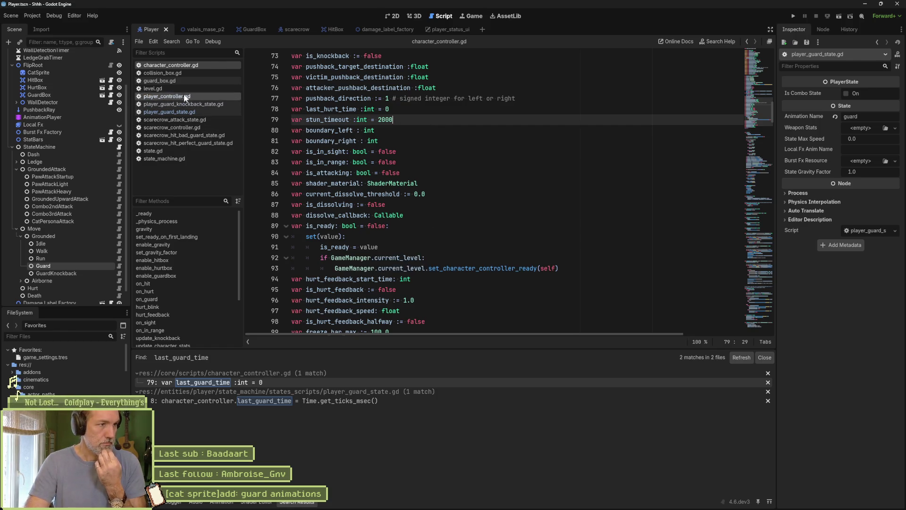
Review player_guard_state.gd, folding enter_state and exit_state and inspecting the guard_knockback lines.
left_click(189, 111)
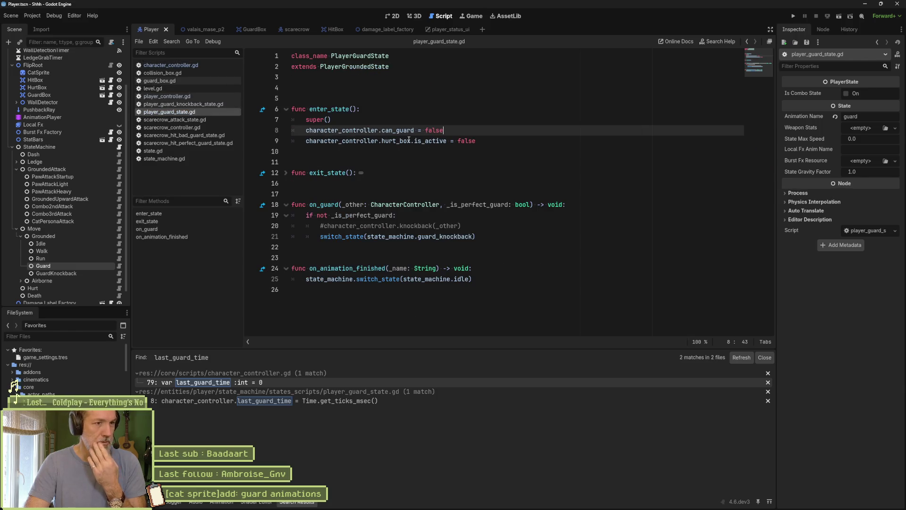
double_click(398, 130)
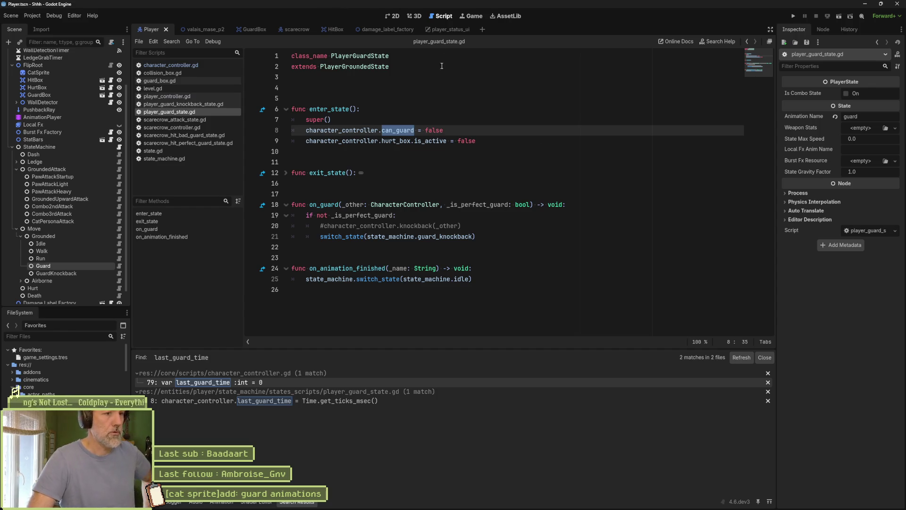
left_click(287, 174)
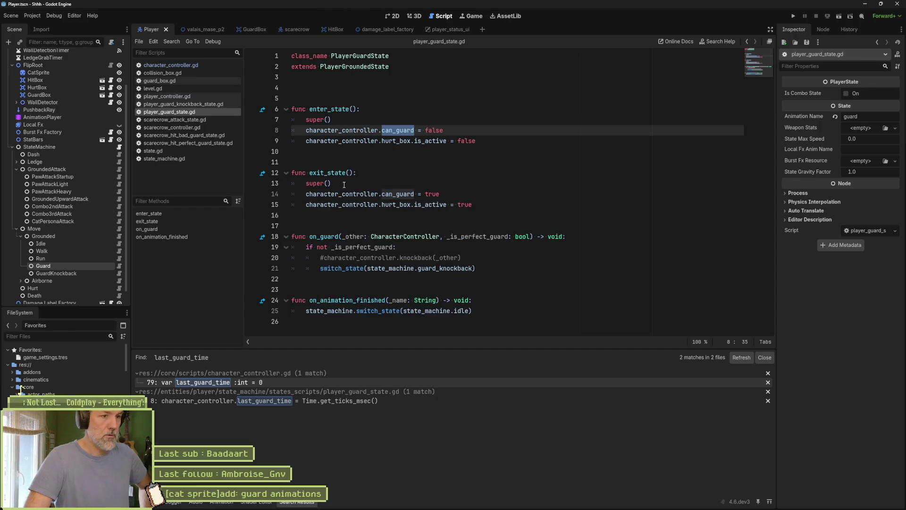
left_click(286, 109)
left_click(286, 141)
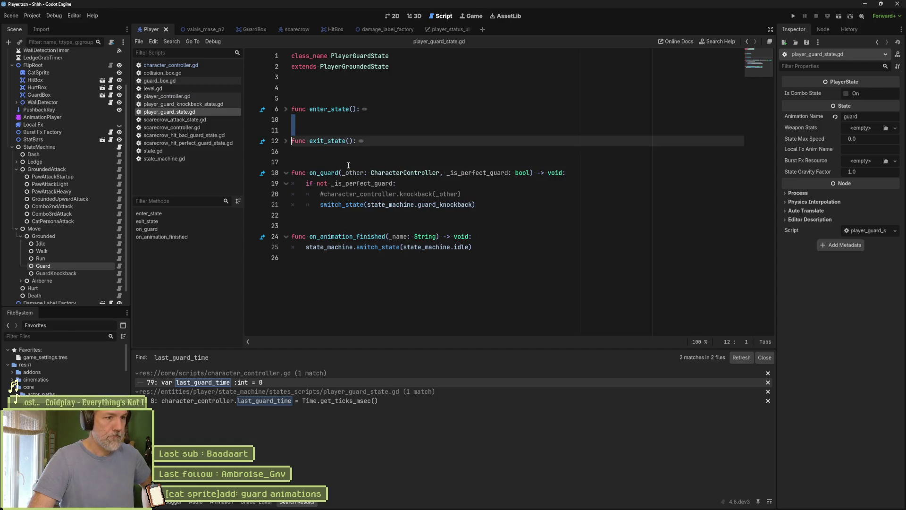
left_click(417, 193)
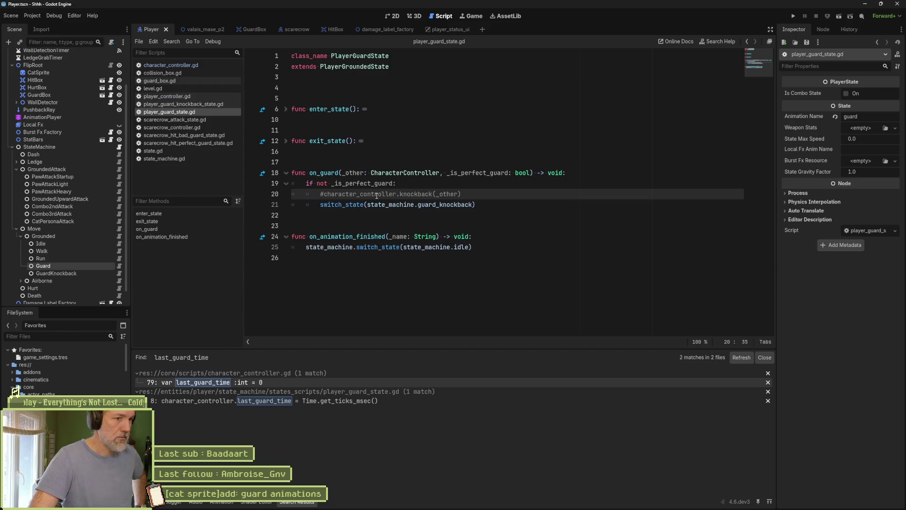
double_click(444, 204)
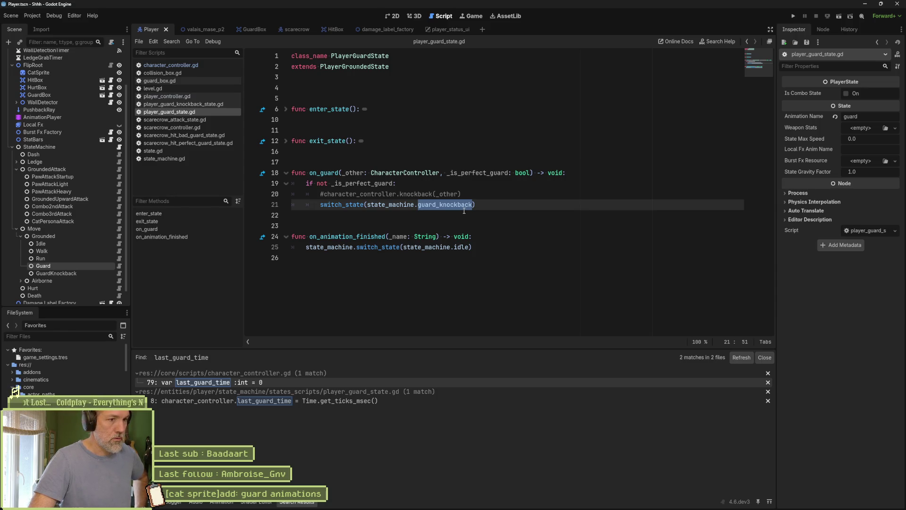
right_click(464, 210)
key("Escape")
key("Down")
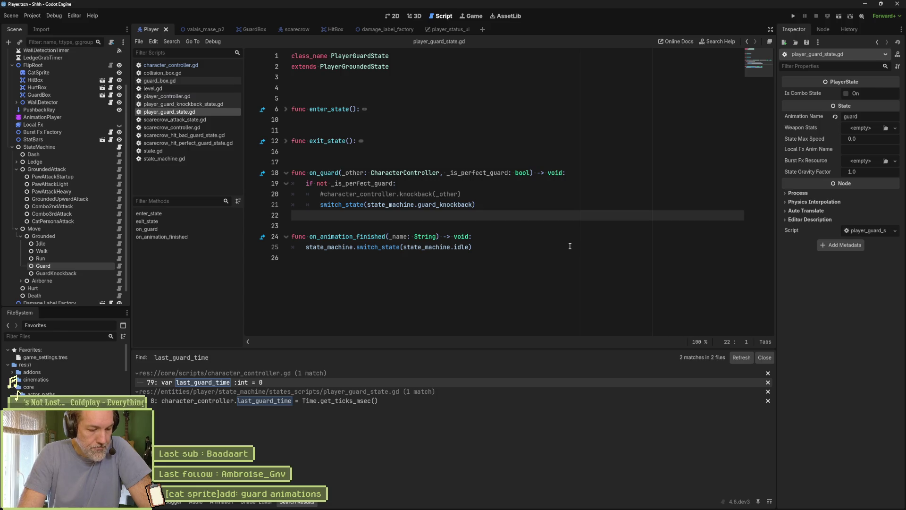
left_click(496, 194)
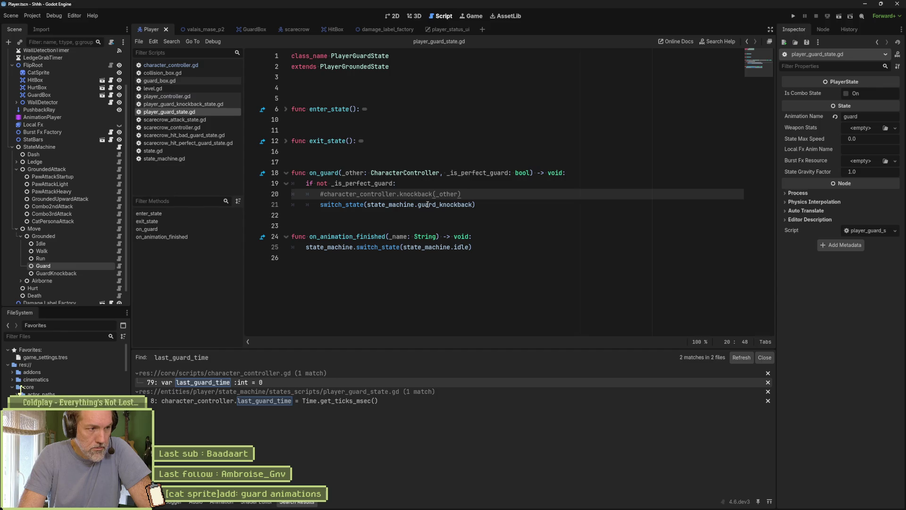
double_click(435, 204)
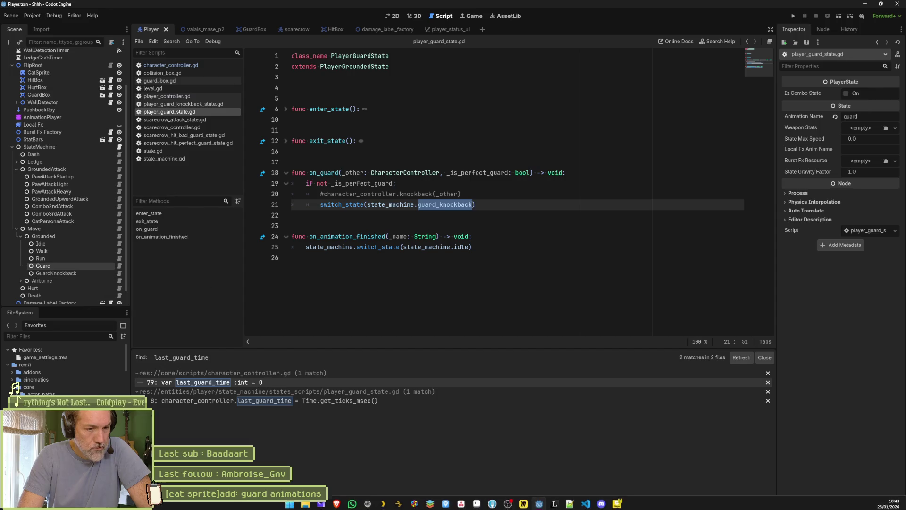
Bring PotPlayer forward and step back and forth frame by frame through the guard flash.
mouse_move(618, 502)
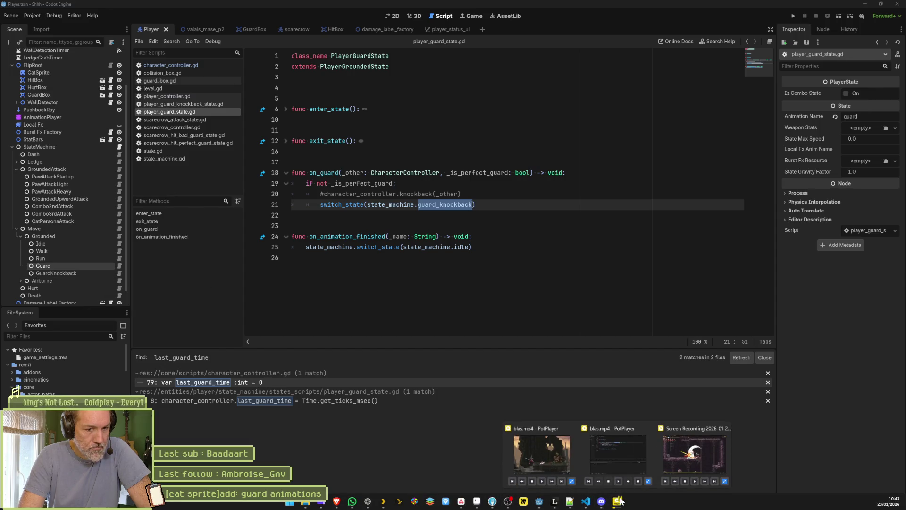
left_click(693, 467)
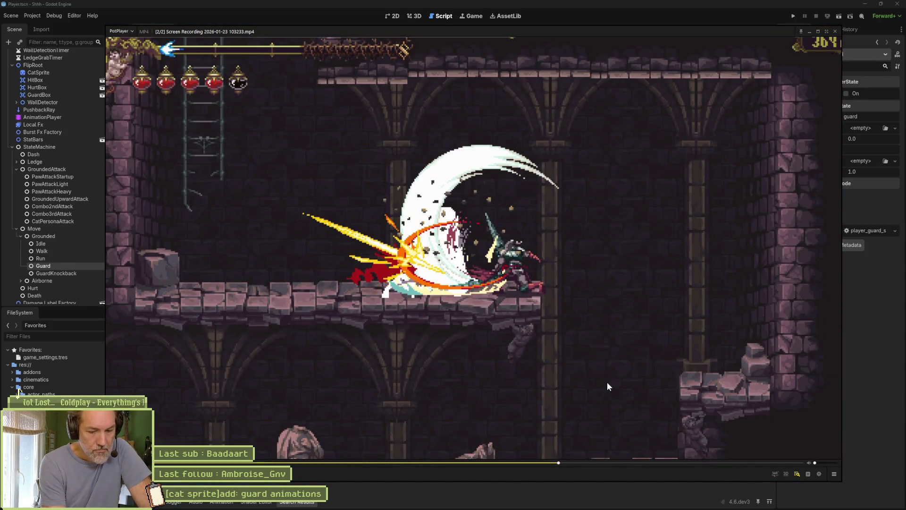
key("d")
key("d")
key("d")
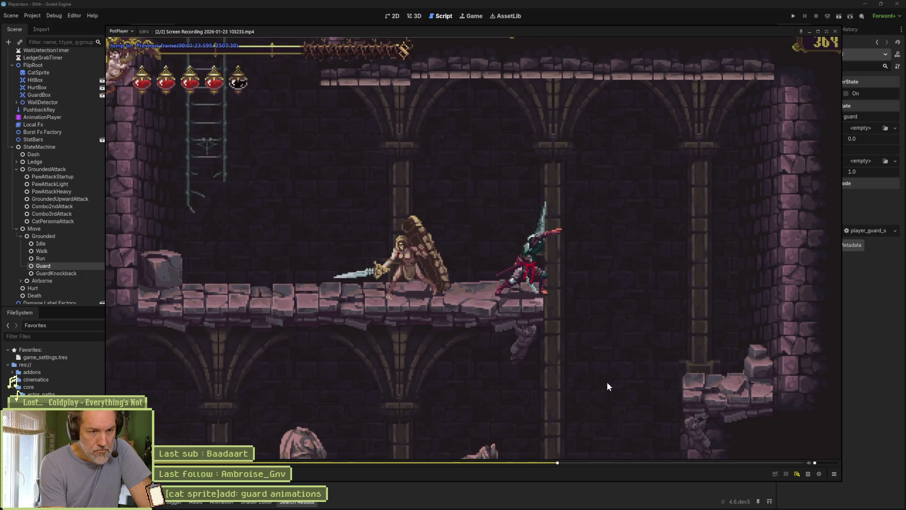
key("d")
key("d")
key("d")
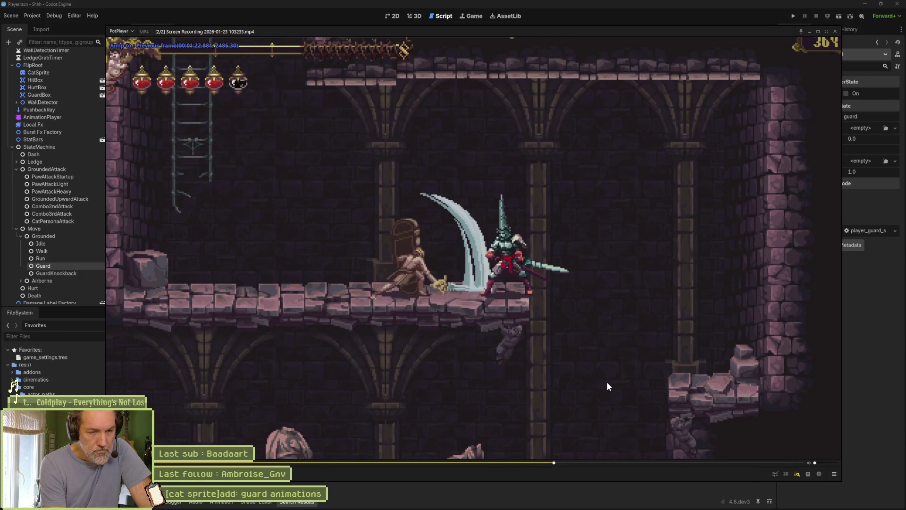
key("f")
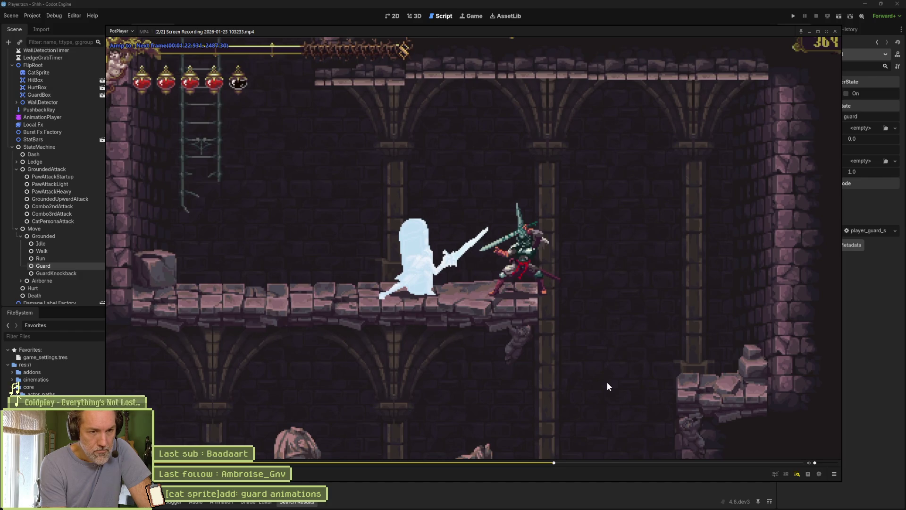
key("f")
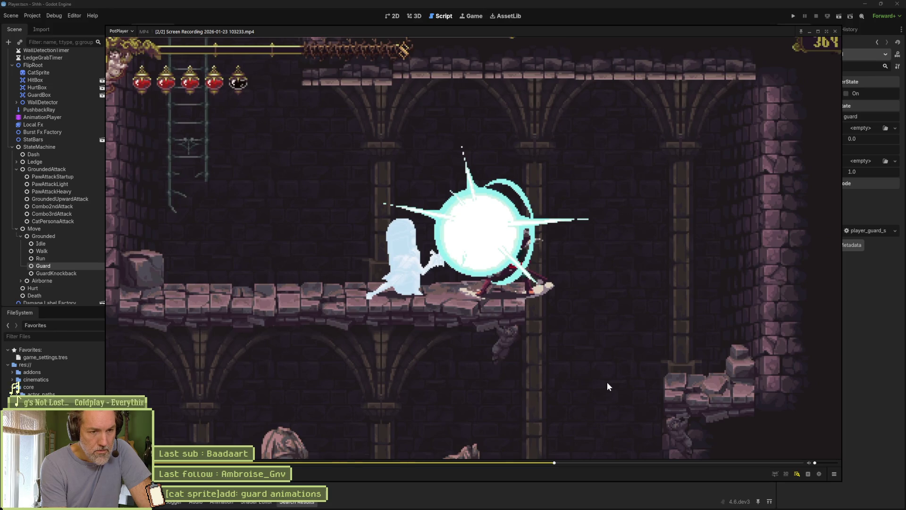
key("d")
key("d")
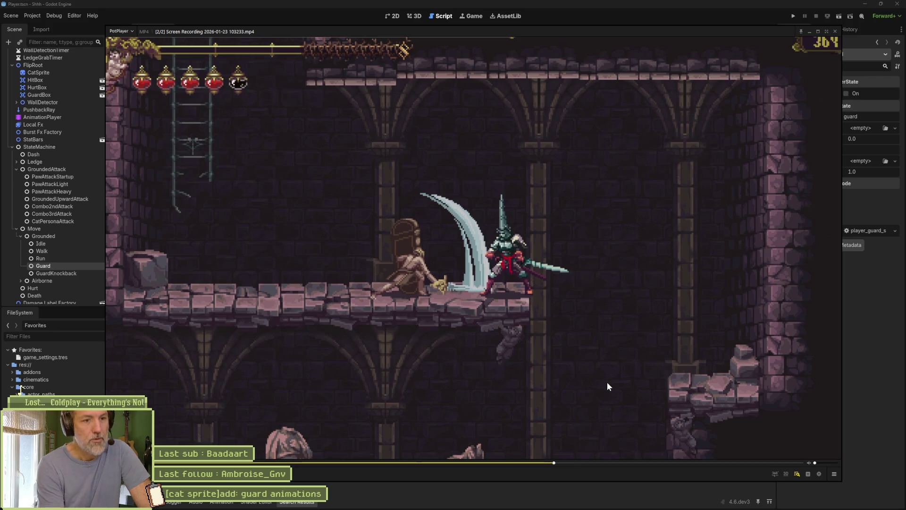
key("f")
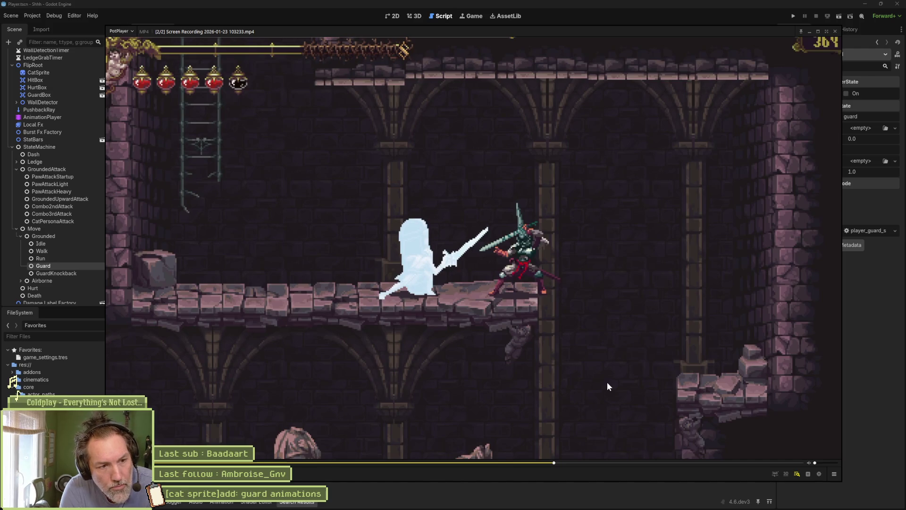
key("f")
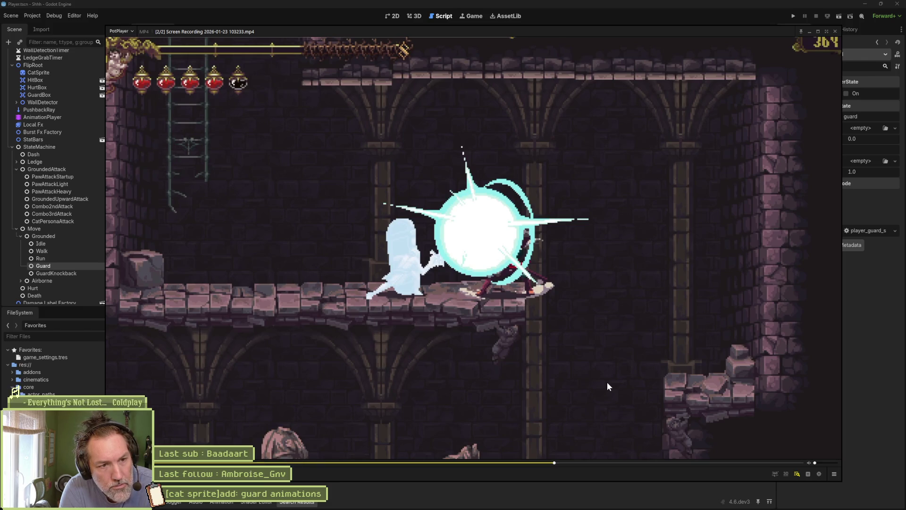
key("f")
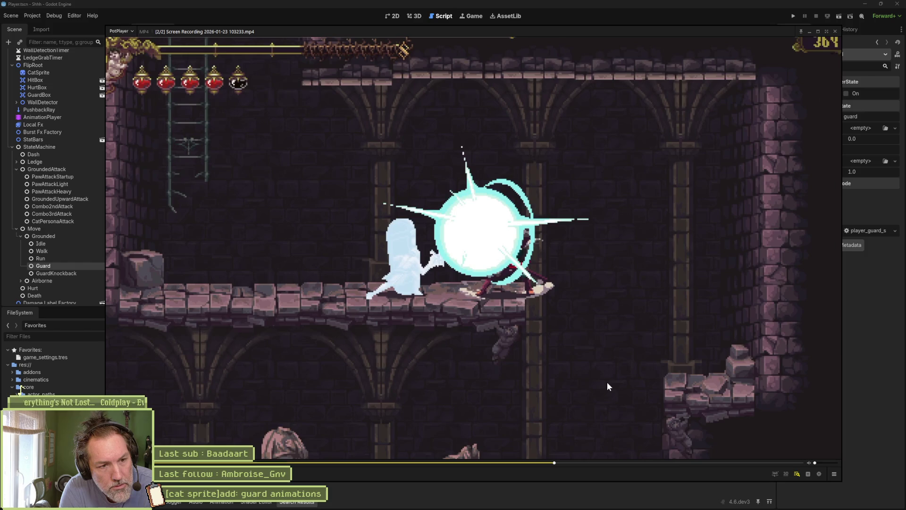
key("f")
key("f")
key("f")
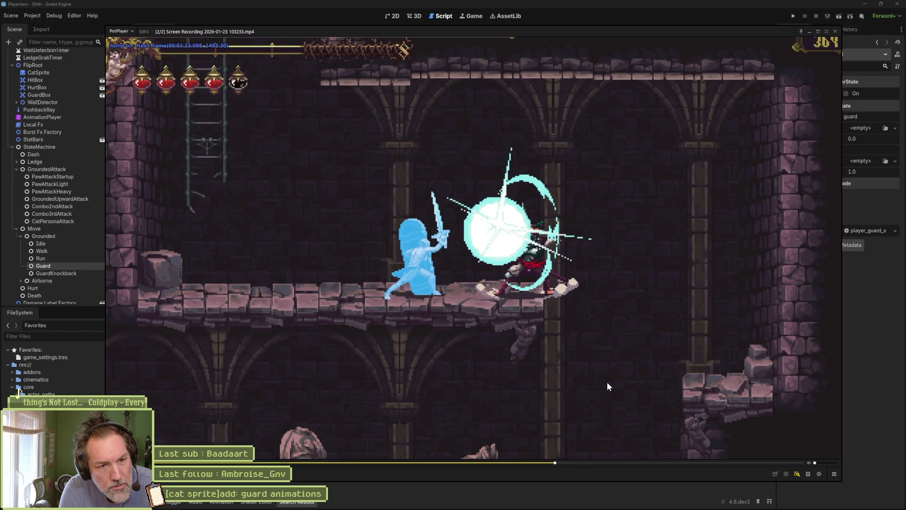
key("f")
key("f")
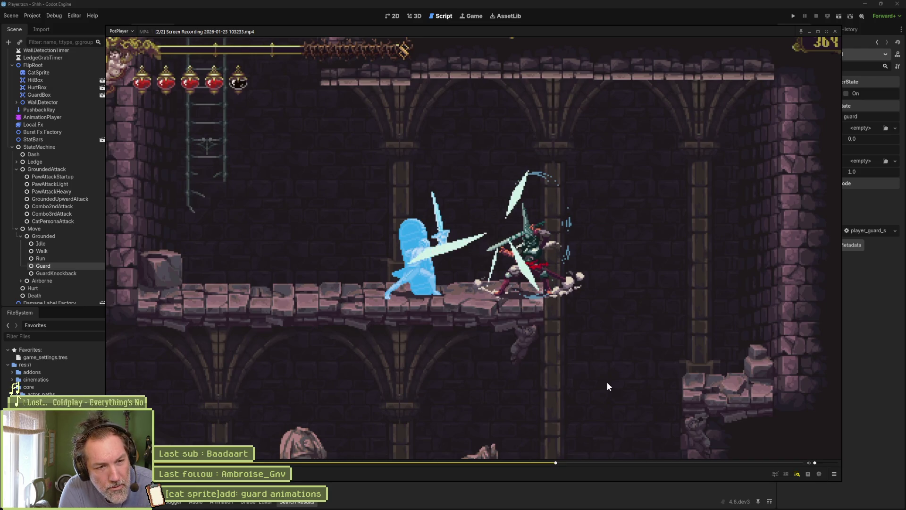
Step from frame 2488 onward through the rest of the flash, then resume playback.
key("d")
key("d")
key("d")
key("d")
key("d")
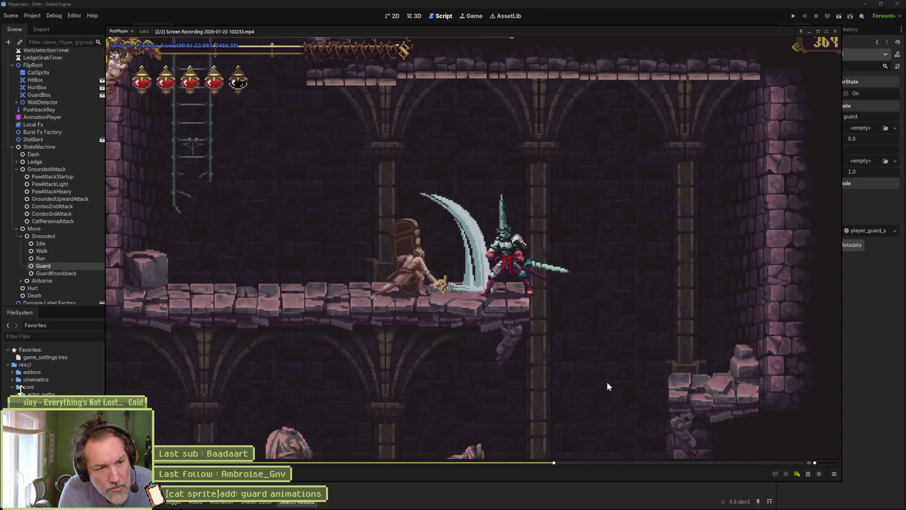
key("f")
key("f")
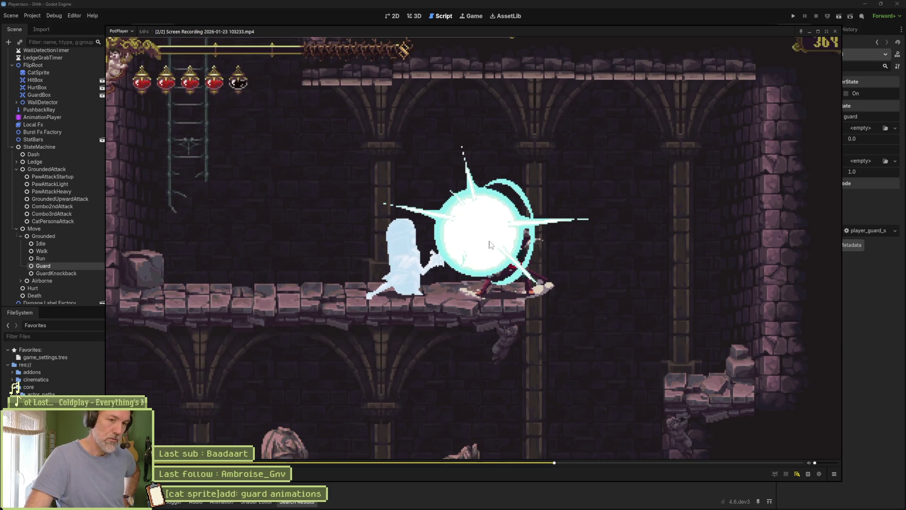
key("f")
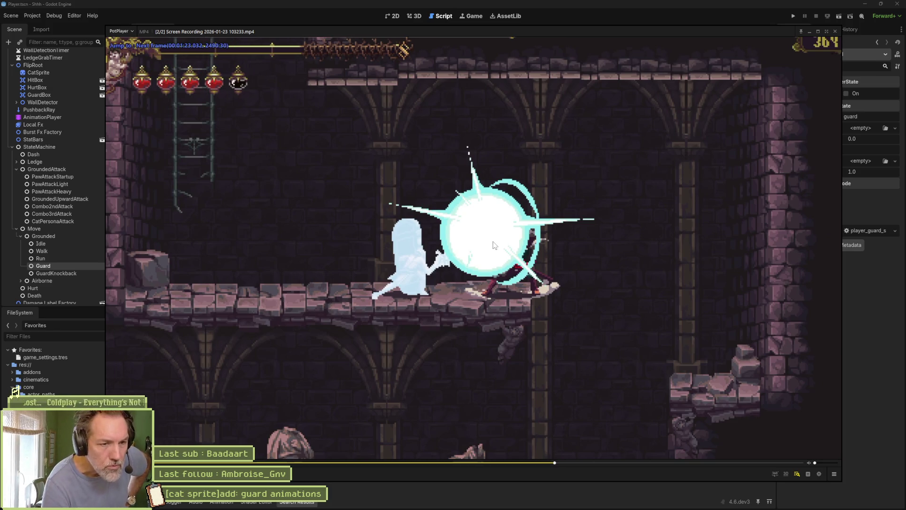
key("f")
key("f")
key("f")
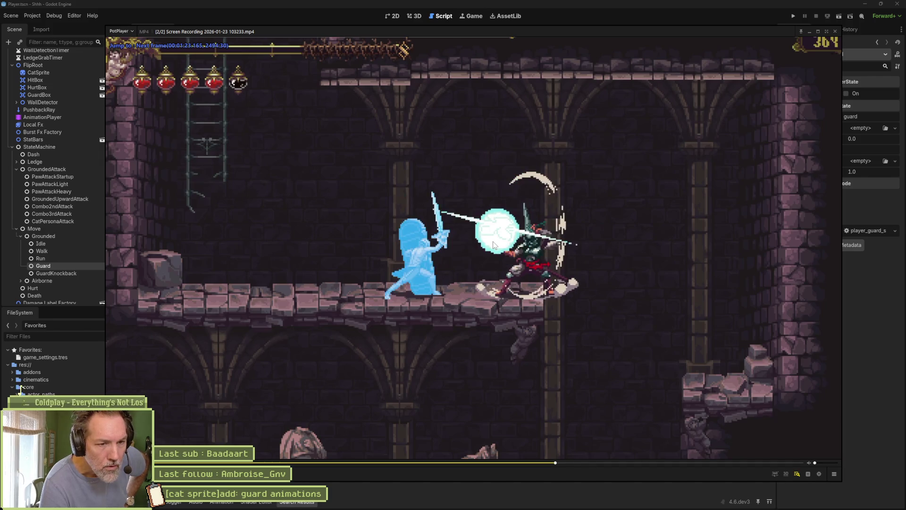
key("f")
key("f")
key("f")
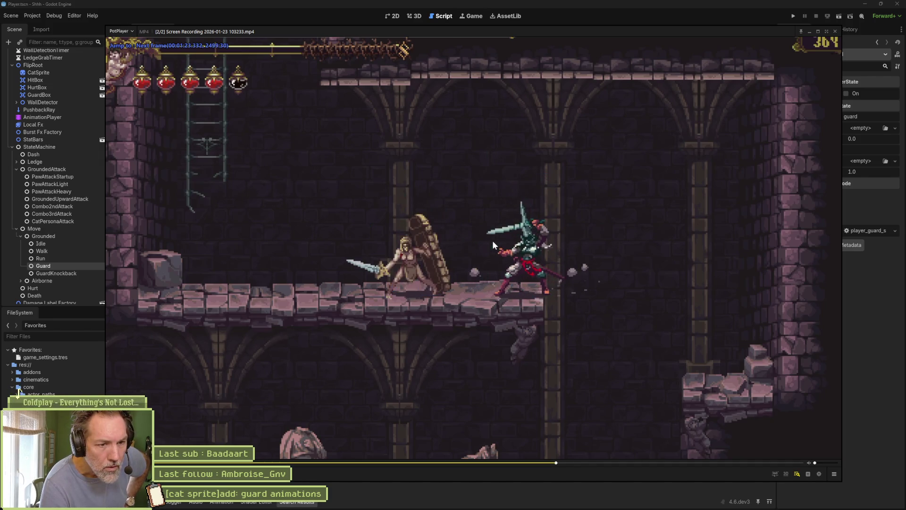
key("f")
key("f")
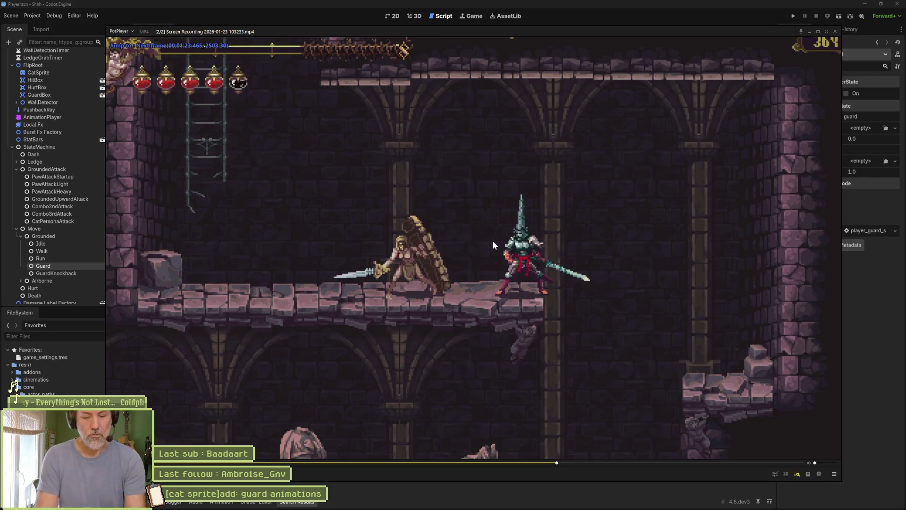
key("space")
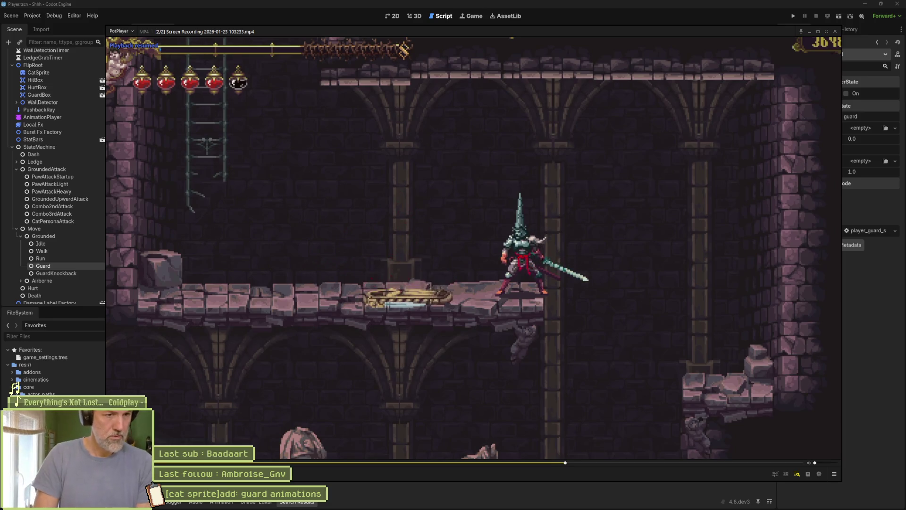
Jump back five seconds, pause, step to the bright guard flash frame, then close the clip.
key("Right")
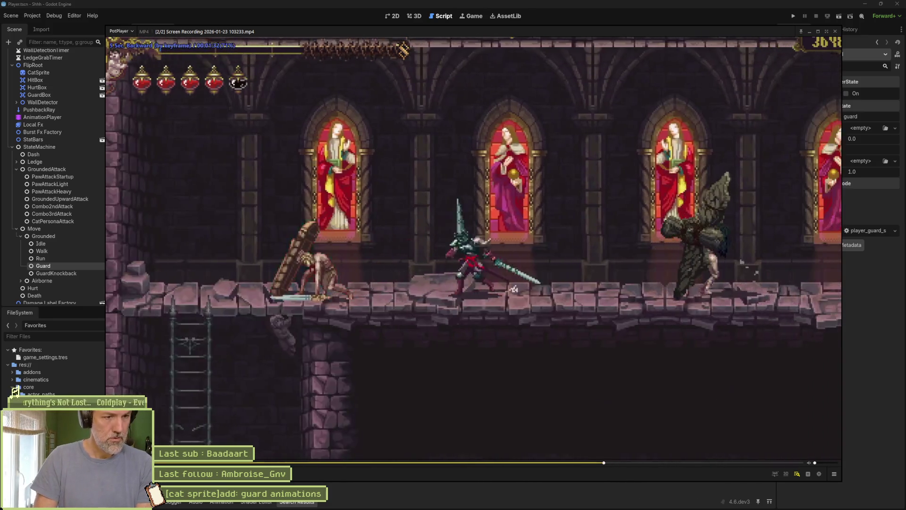
key("Left")
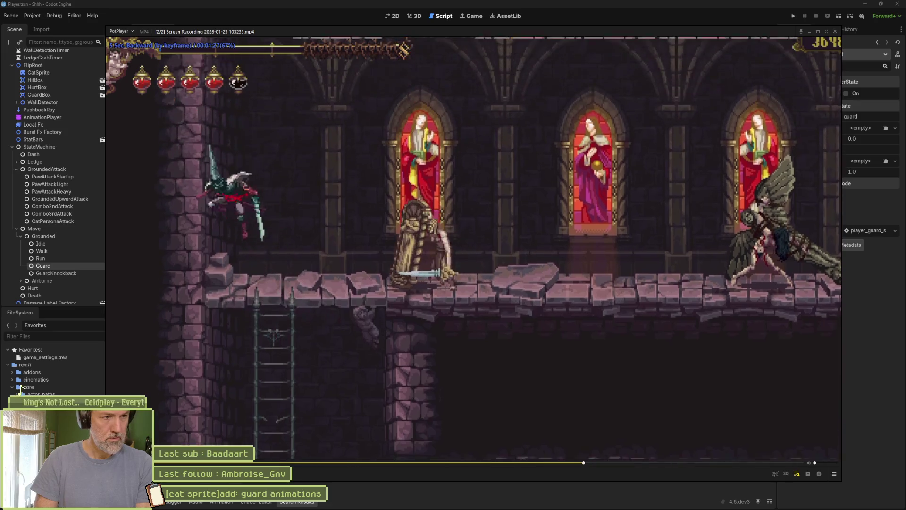
key("space")
key("f")
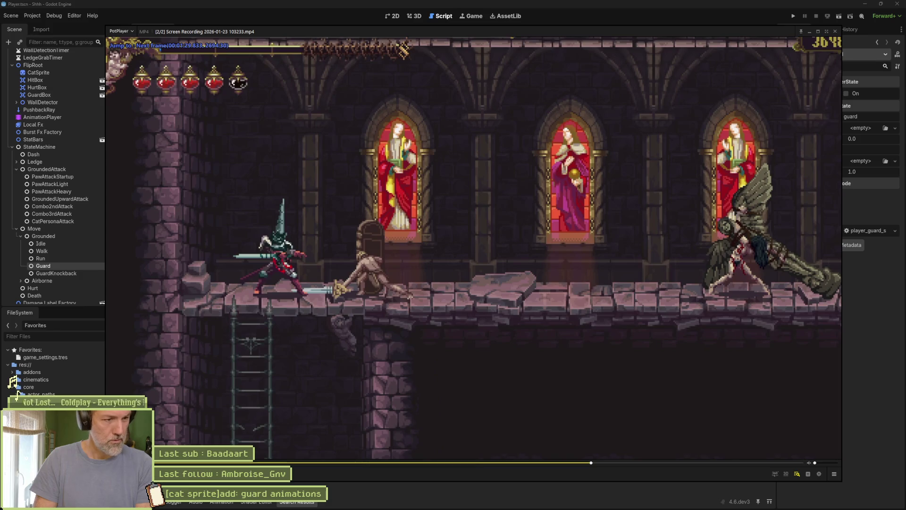
key("f")
key("f")
key("f")
key("f")
key("f")
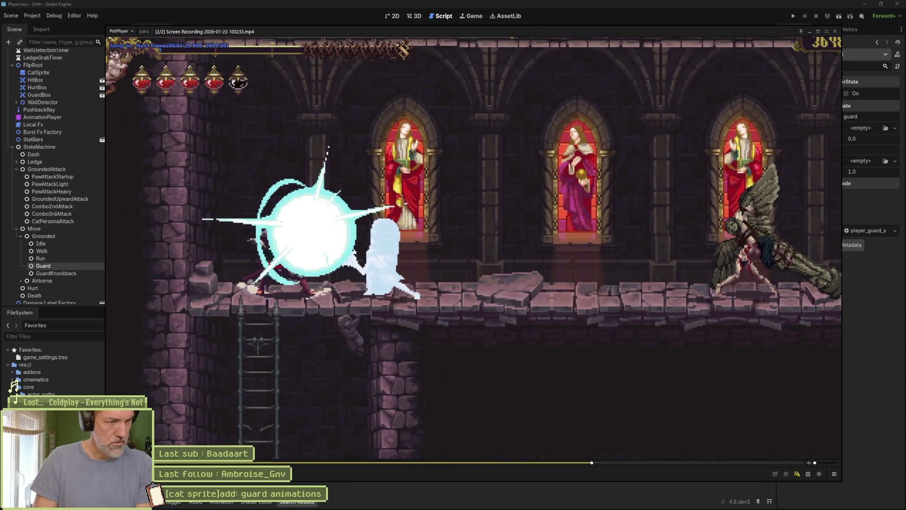
key("f")
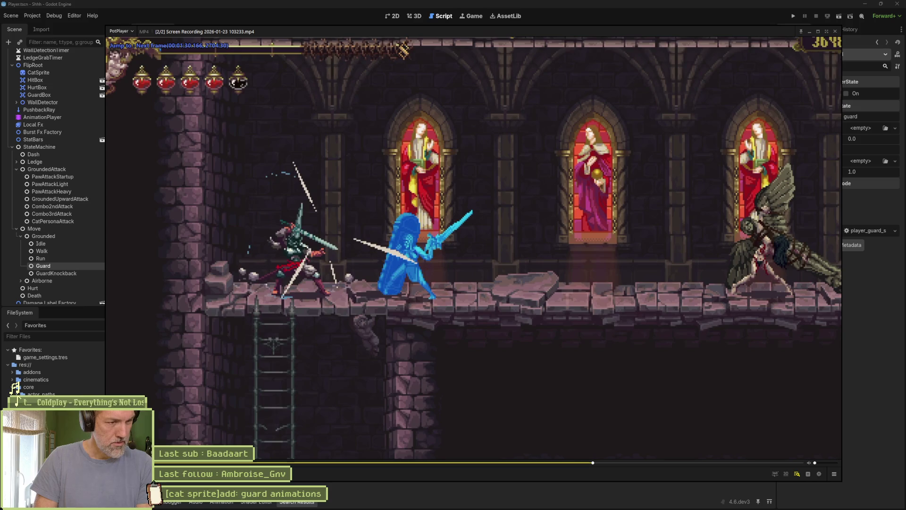
key("f")
key("f")
key("f")
key("f")
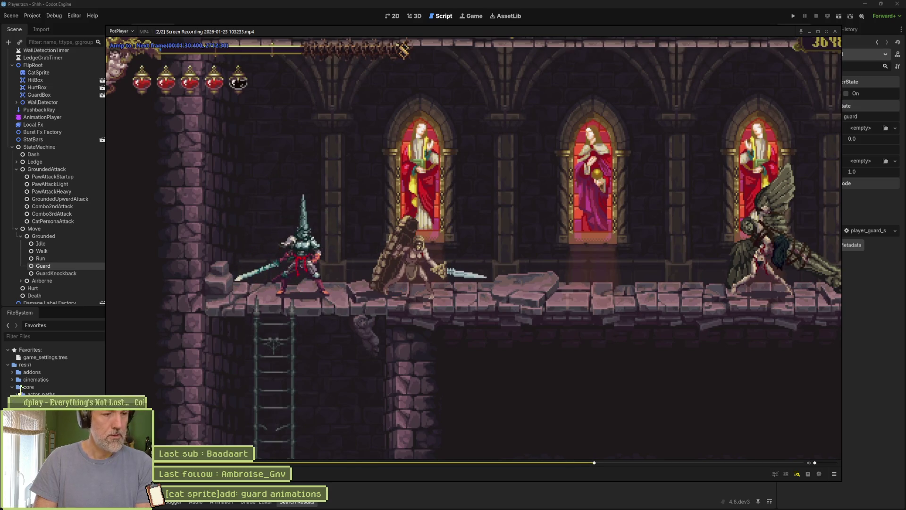
key("d")
key("d")
key("d")
key("d")
key("d")
key("d")
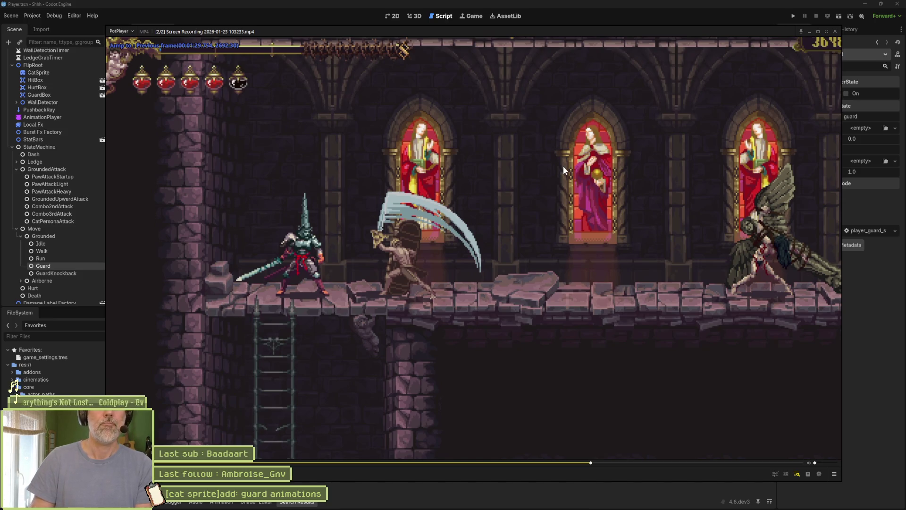
left_click(882, 326)
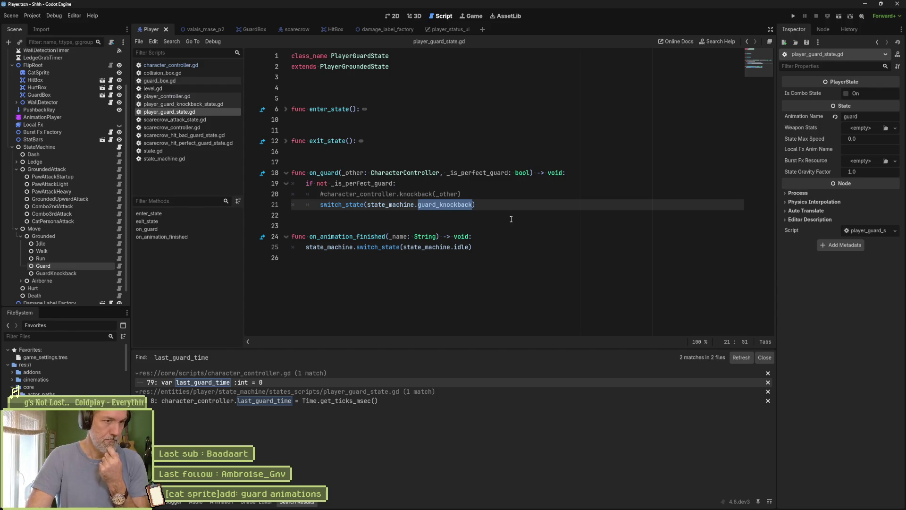
Delete the commented #character_controller.knockback(_other) line in on_guard, then switch to the valais_mase_p2 scene.
left_click(321, 173)
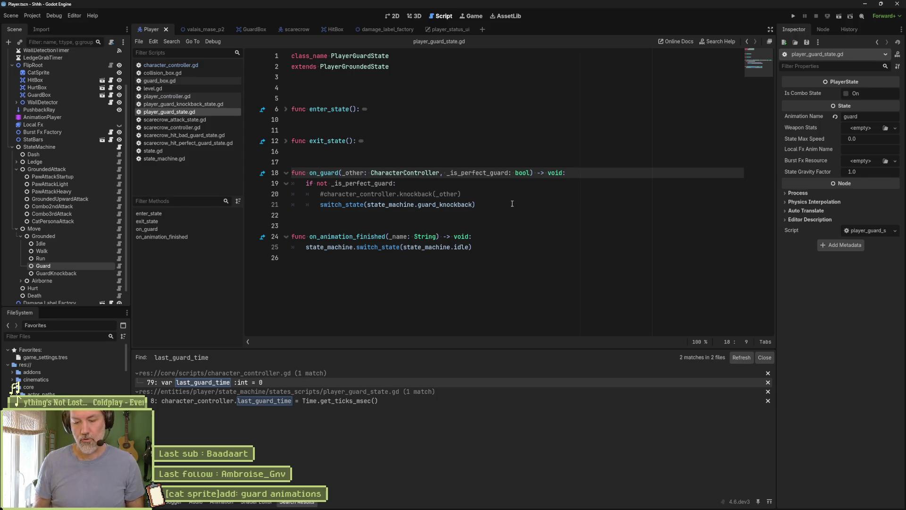
left_click(346, 90)
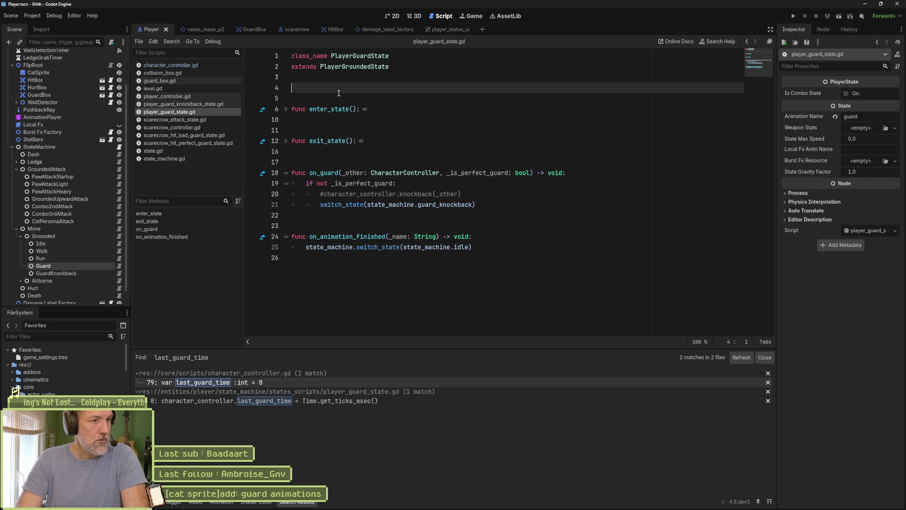
left_click(462, 194)
key("ctrl+shift+k")
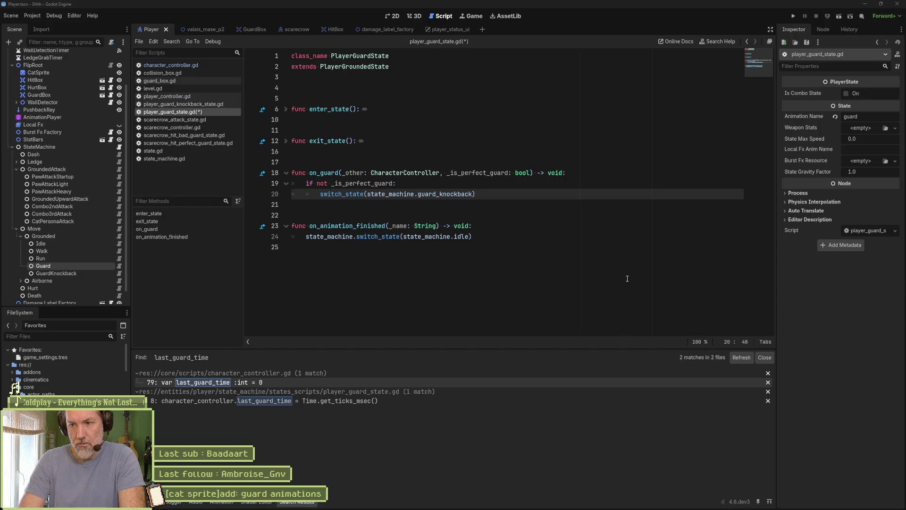
left_click(605, 273)
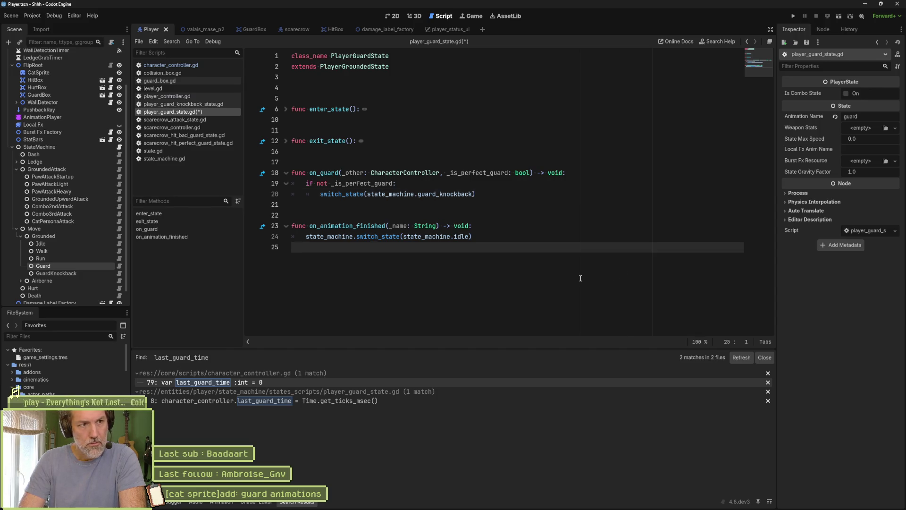
left_click(226, 33)
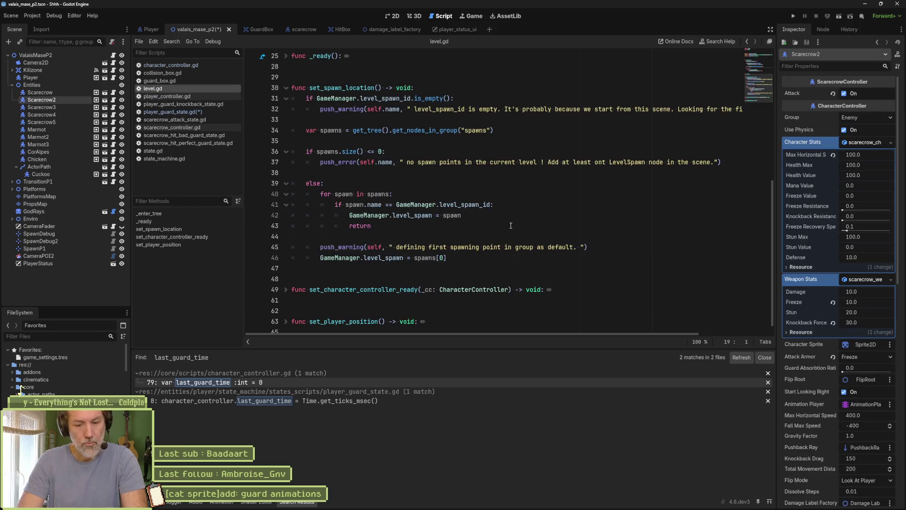
key("F6")
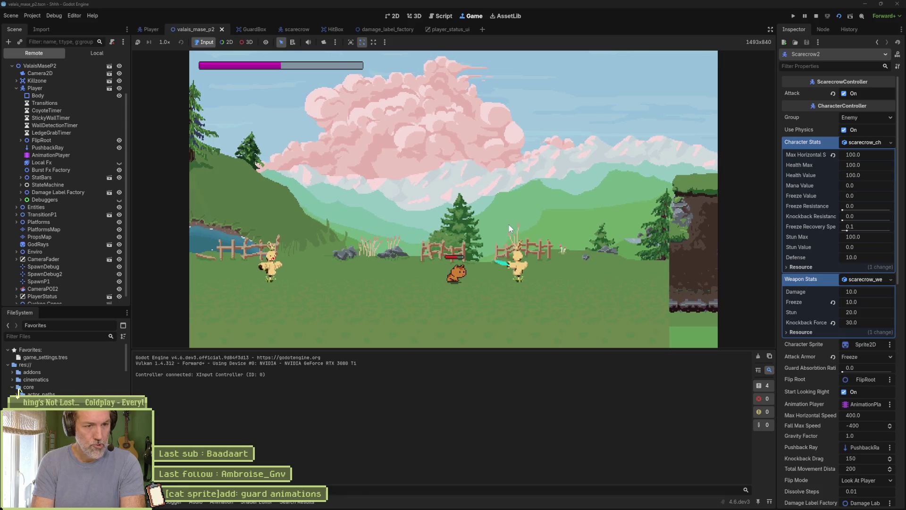
key("F8")
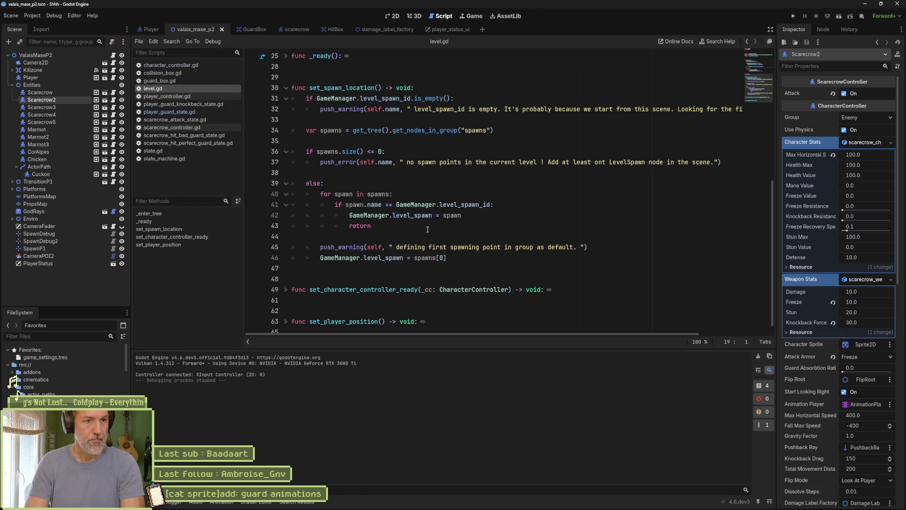
mouse_move(539, 503)
mouse_move(493, 503)
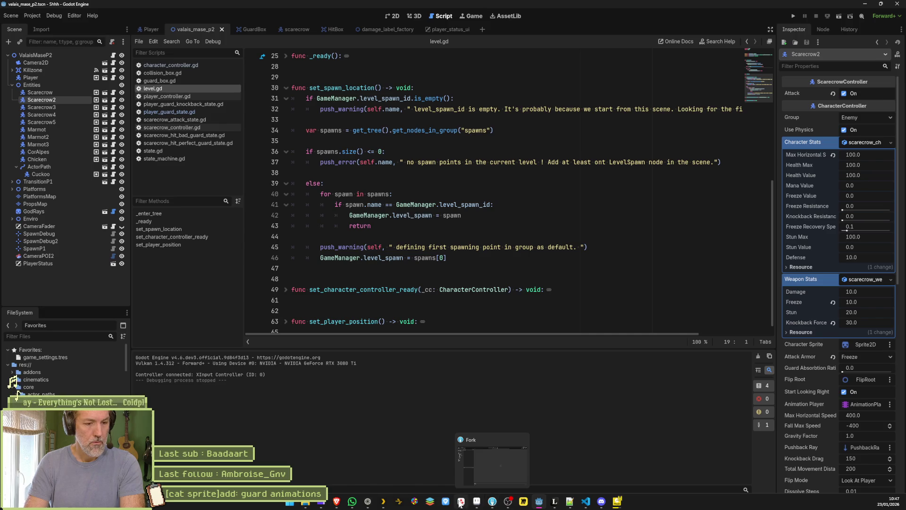
left_click(493, 502)
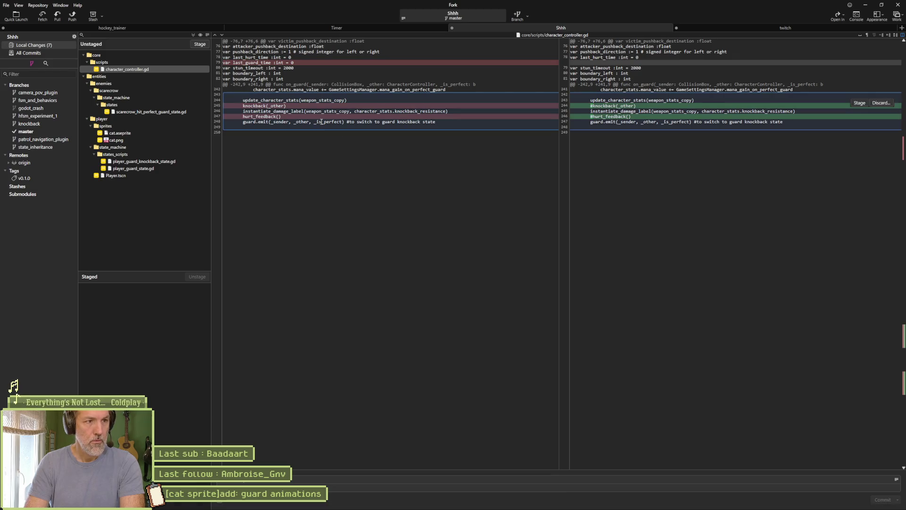
Review the diffs in scarecrow_hit_perfect_guard_state.gd, player_guard_knockback_state.gd and player_guard_state.gd.
mouse_move(230, 109)
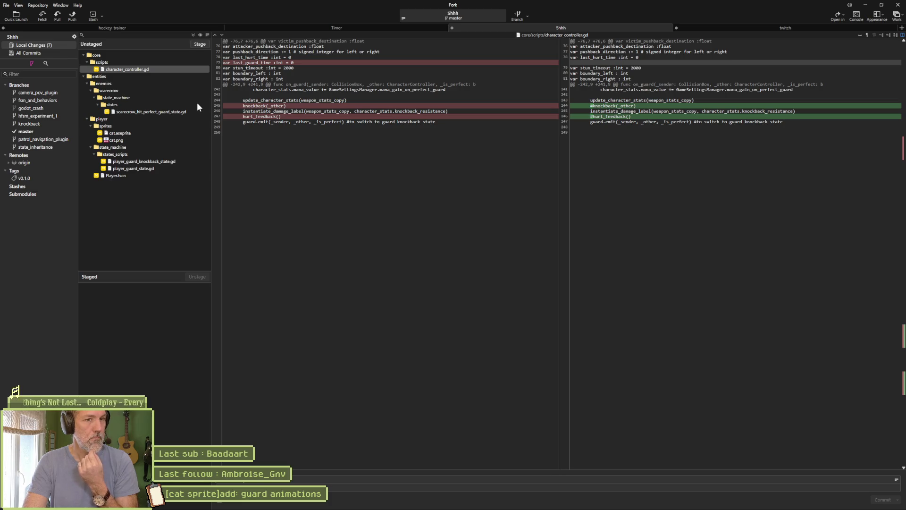
left_click(146, 112)
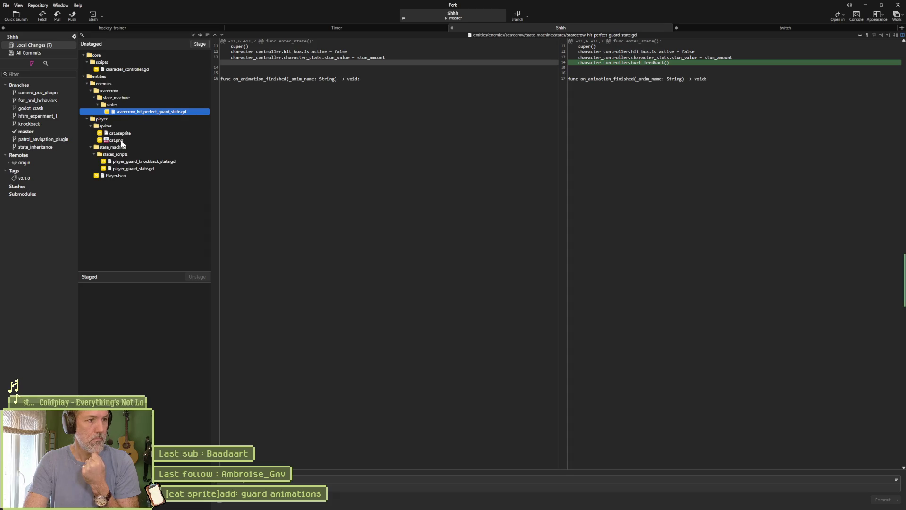
left_click(143, 163)
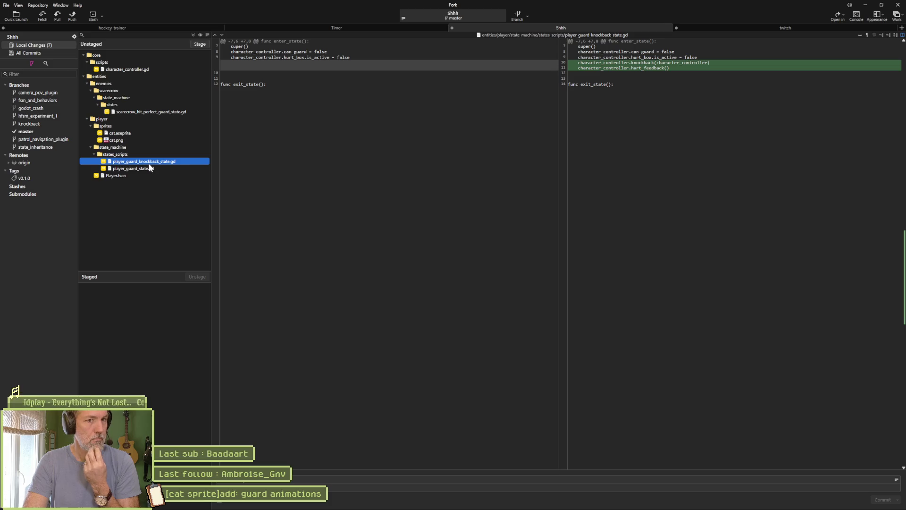
left_click(147, 168)
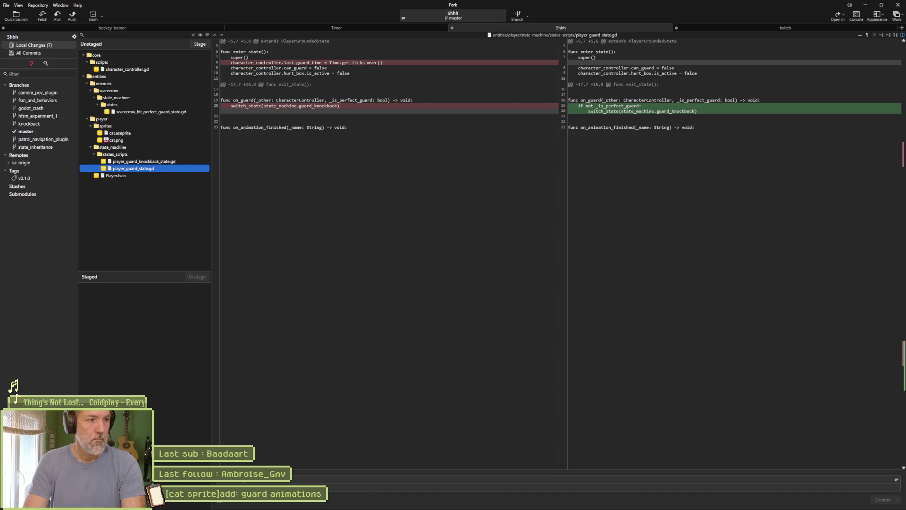
Copy the Asana task title and paste it as the commit summary "[cat sprite]add: guard animations".
left_click(462, 501)
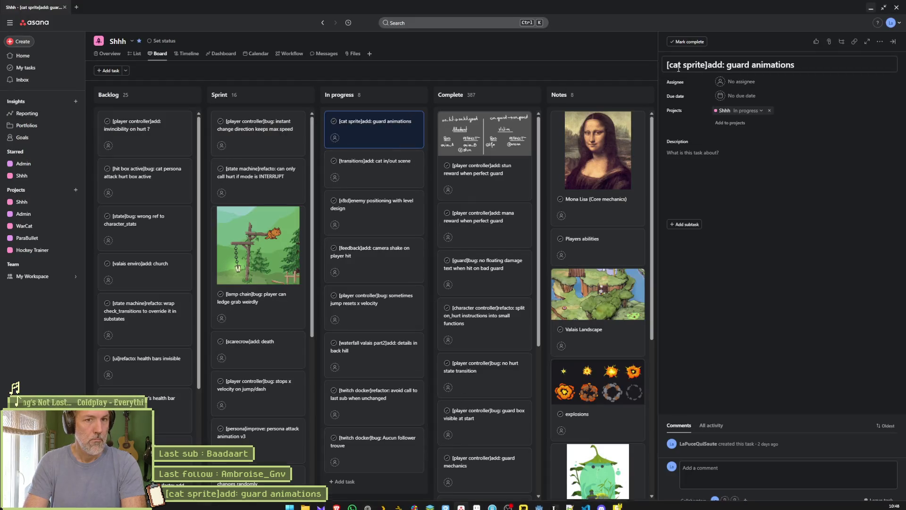
key("ctrl+a")
key("ctrl+c")
key("alt+Tab")
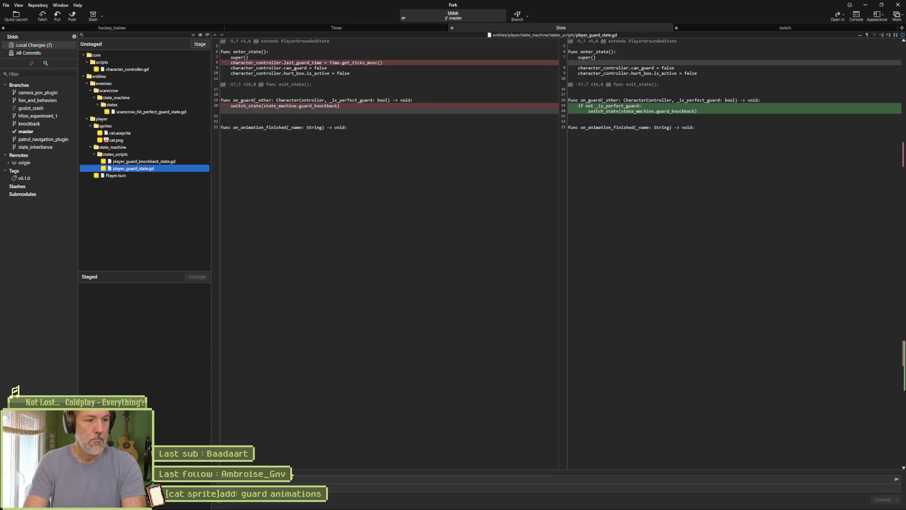
left_click(292, 478)
key("ctrl+v")
type("ons")
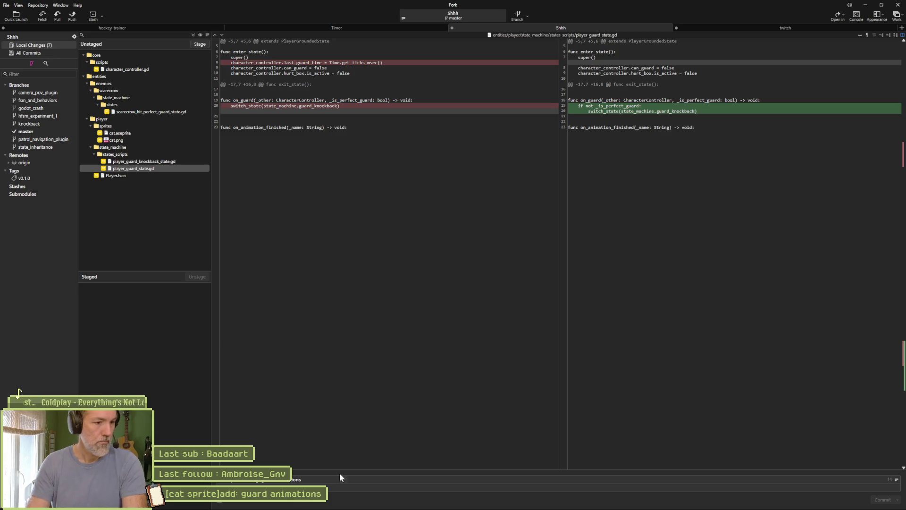
Stage and commit all 7 files, push master to origin, and minimize Fork.
left_click(193, 36)
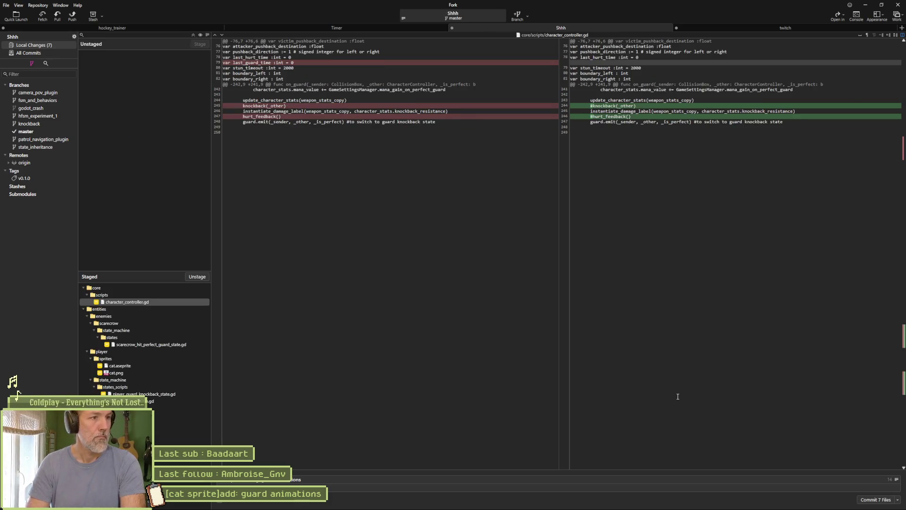
left_click(875, 500)
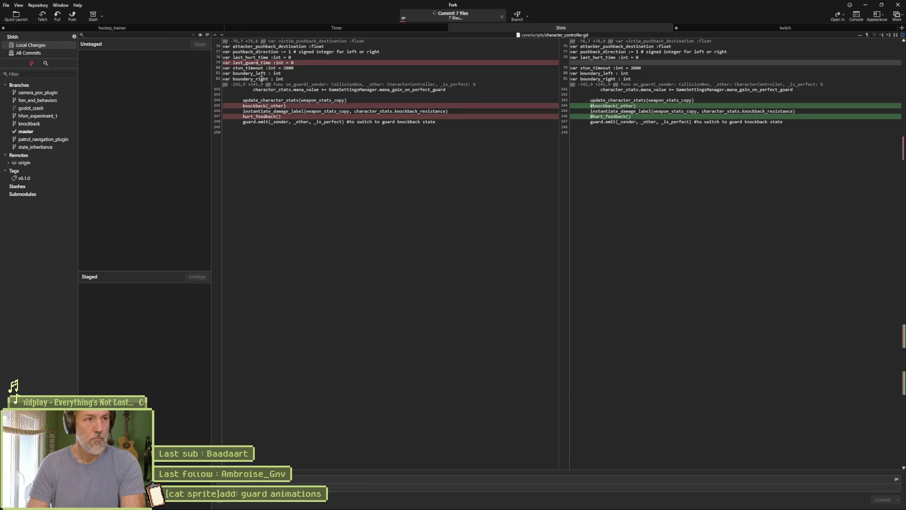
left_click(73, 15)
left_click(499, 279)
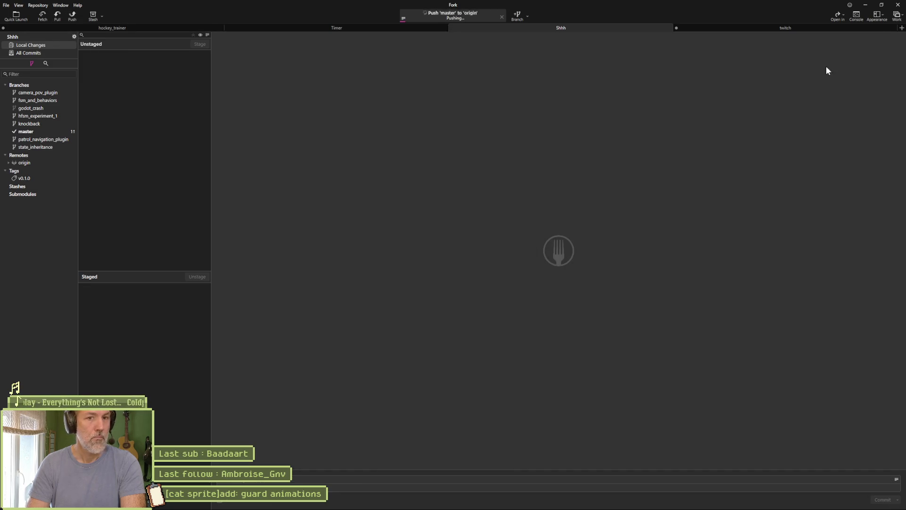
left_click(867, 4)
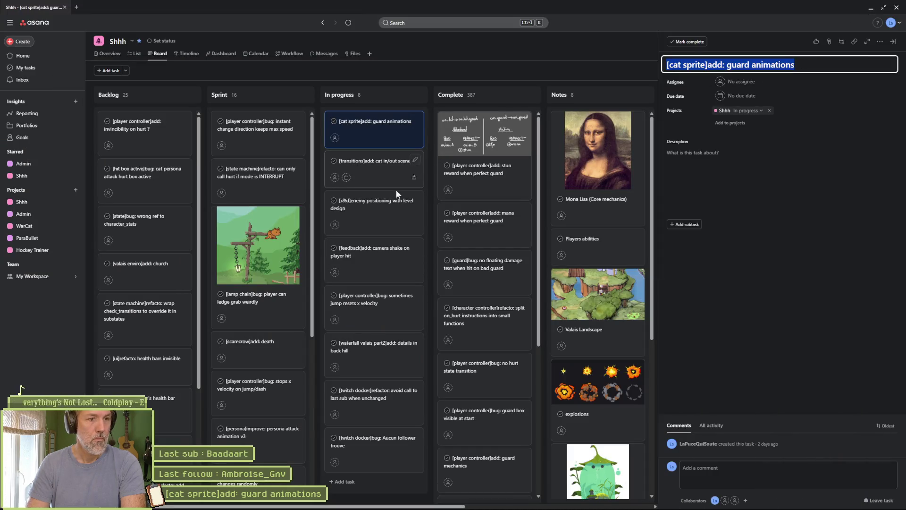
Create the task "[player controller]add: perfect guard FX instantiation" and drag it to the top of In progress.
left_click(348, 488)
left_click(349, 488)
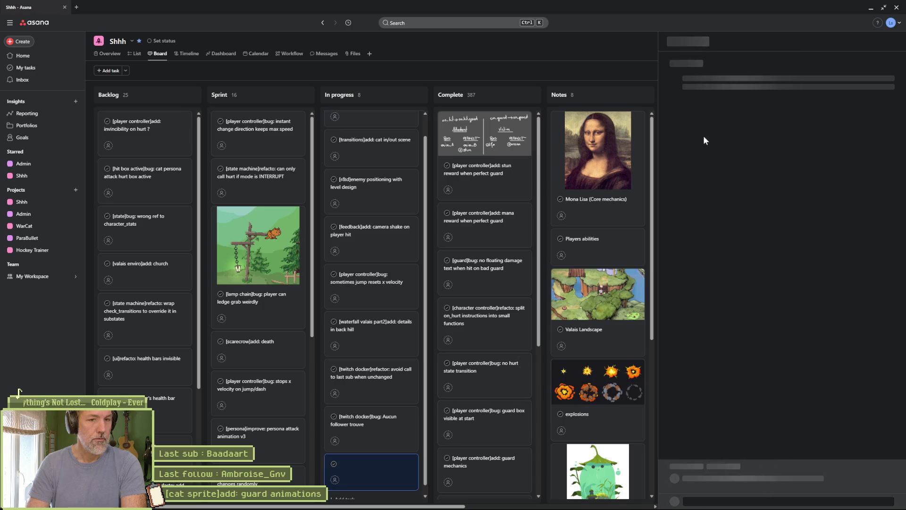
type("[]")
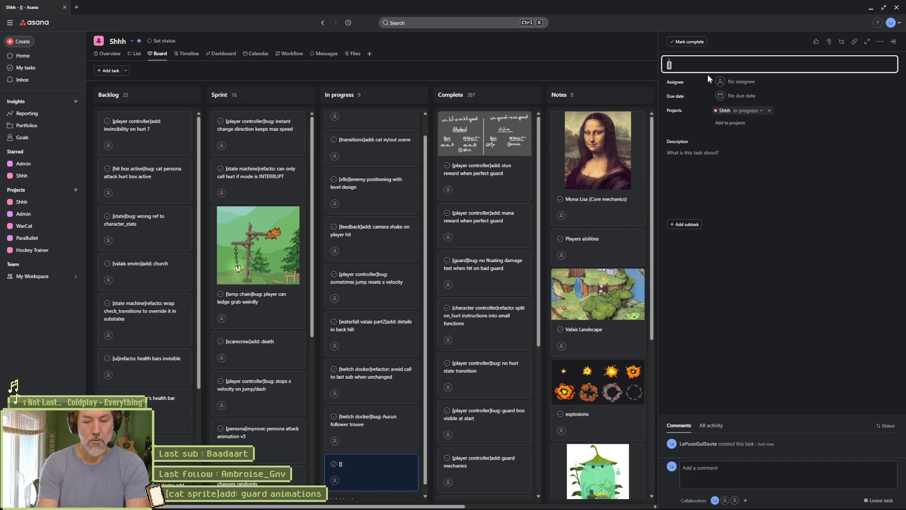
type("ch")
key("BackSpace")
key("BackSpace")
type("player ")
type("controller")
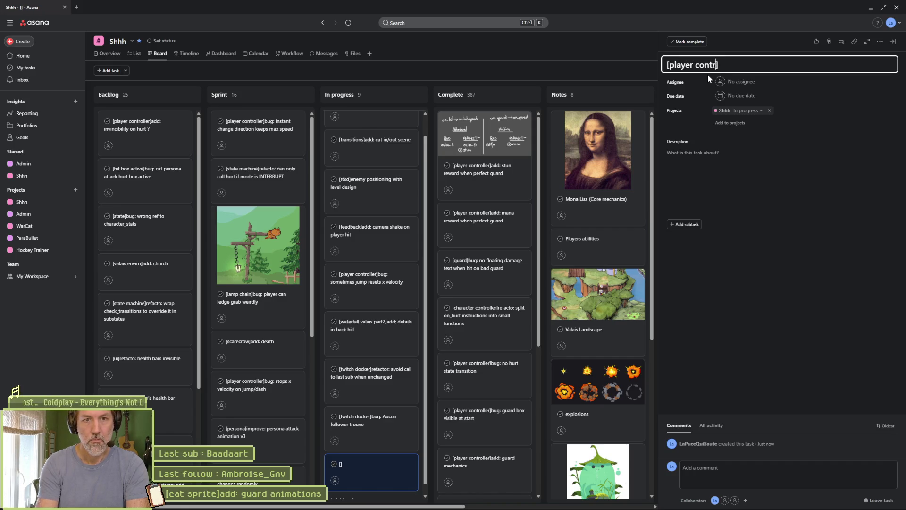
key("Right")
type("add: perfect guard ")
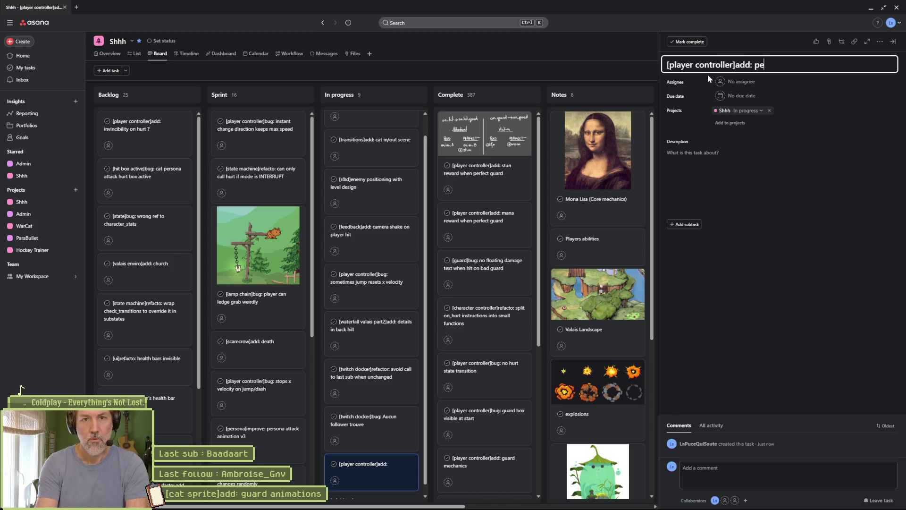
type("FX")
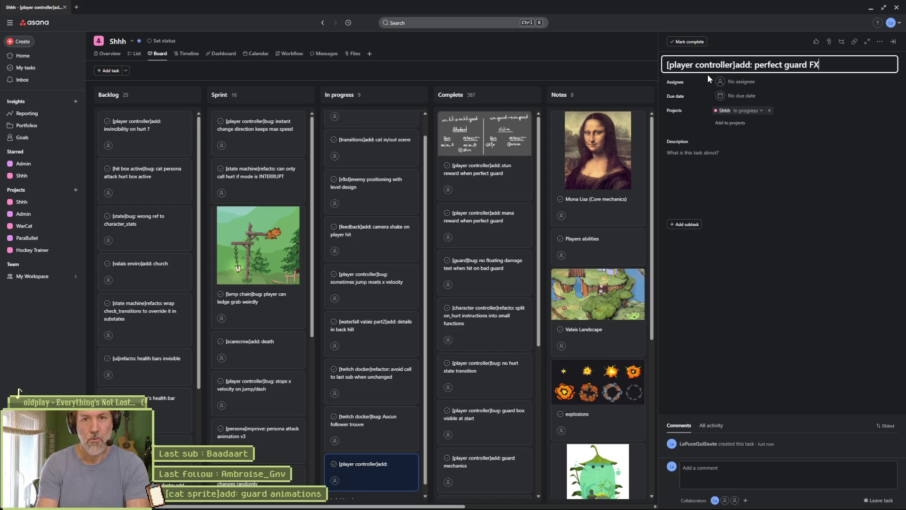
type(" instantiation")
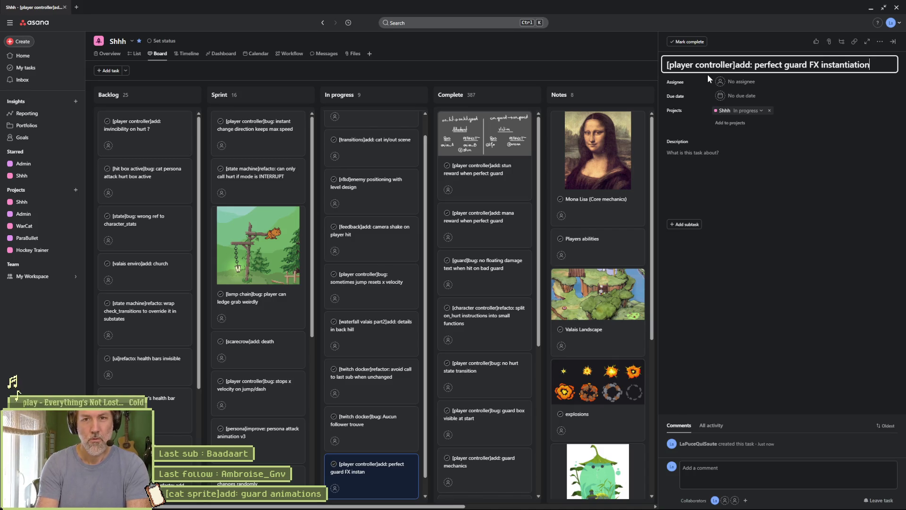
left_click(739, 268)
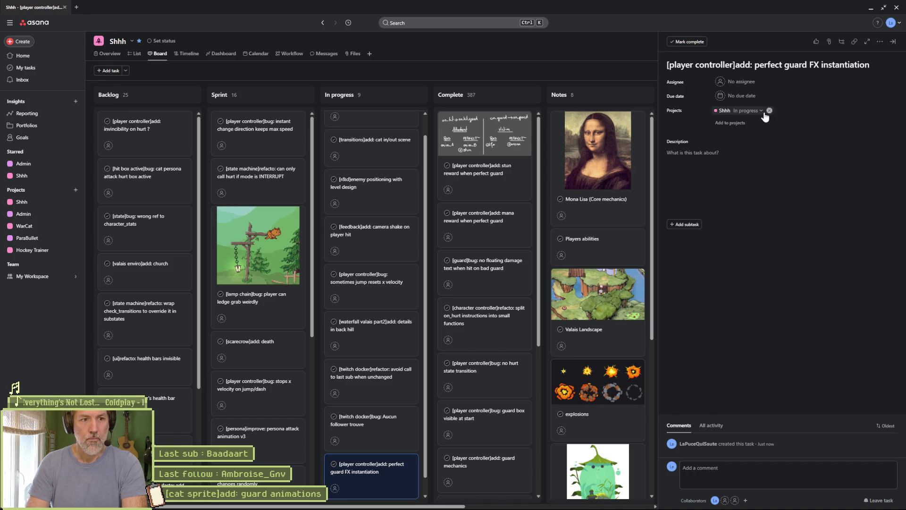
left_click_drag(378, 465, 369, 120)
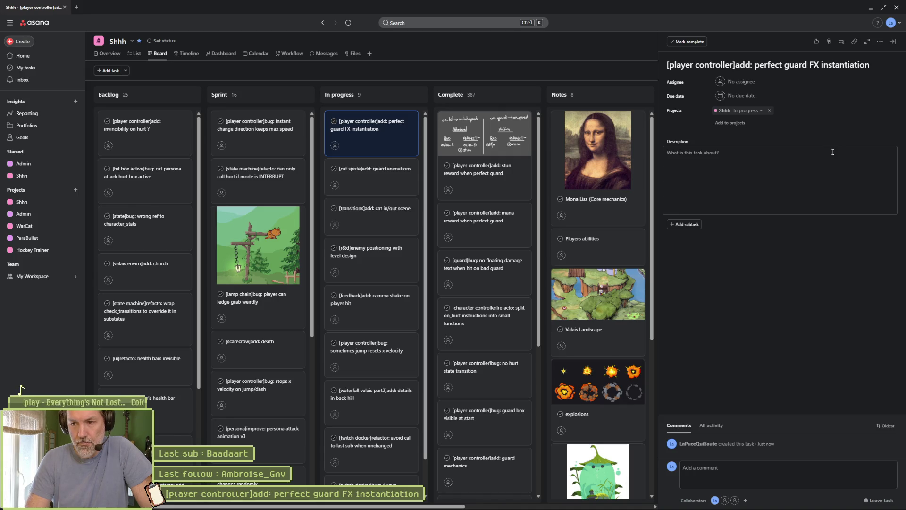
Return to the Asana board and start a new blank task in the Sprint column.
left_click(871, 8)
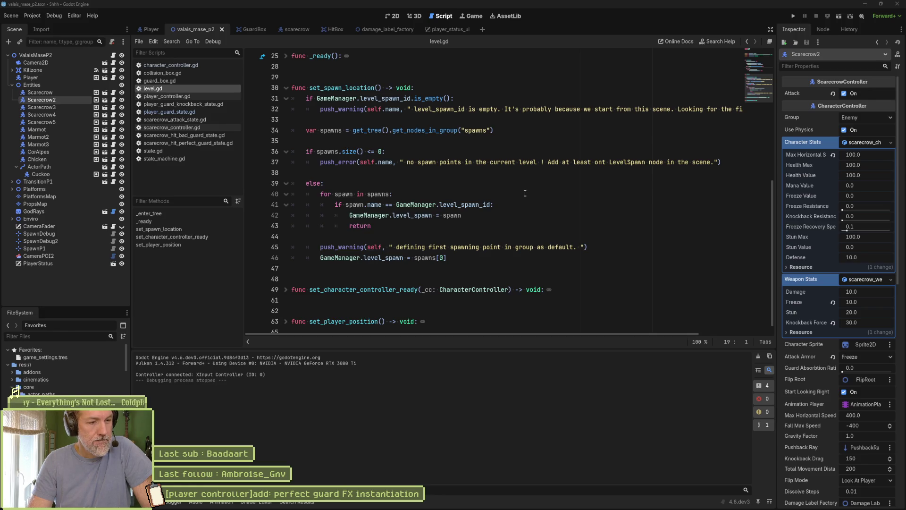
left_click(461, 502)
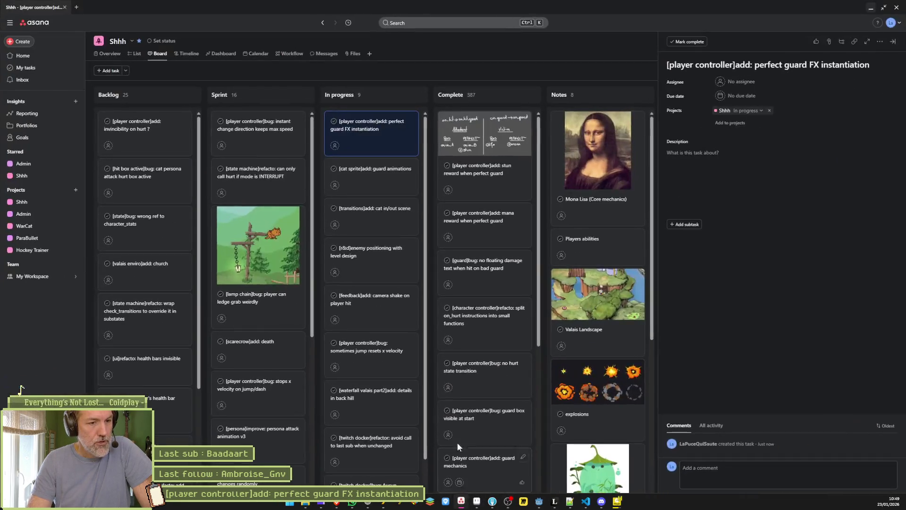
scroll(316, 348, "down", 8)
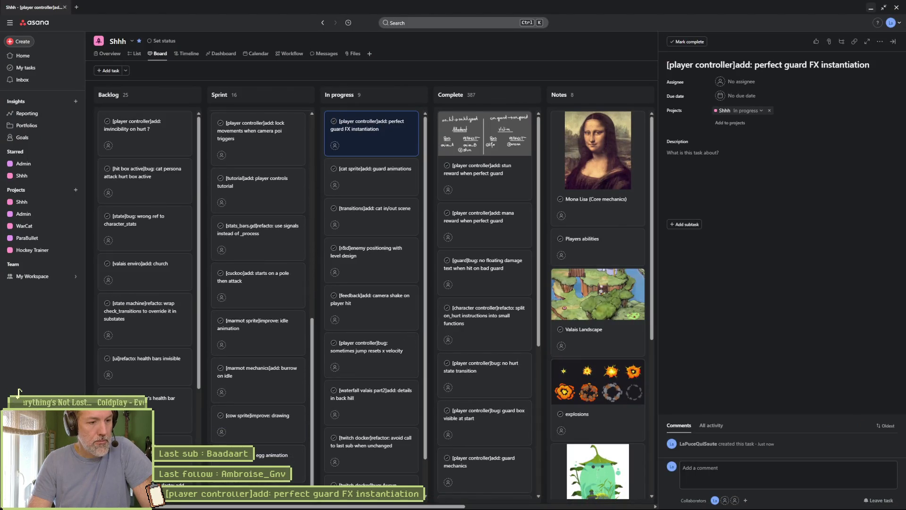
left_click(737, 72)
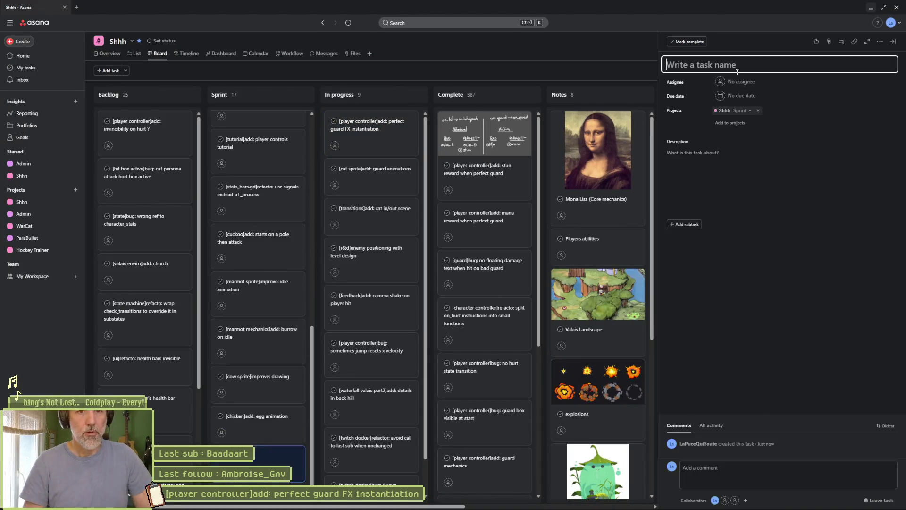
Retitle the Asana task '[feedback]add: fx on hits (sparkles, shockwaves...)'.
type("[]")
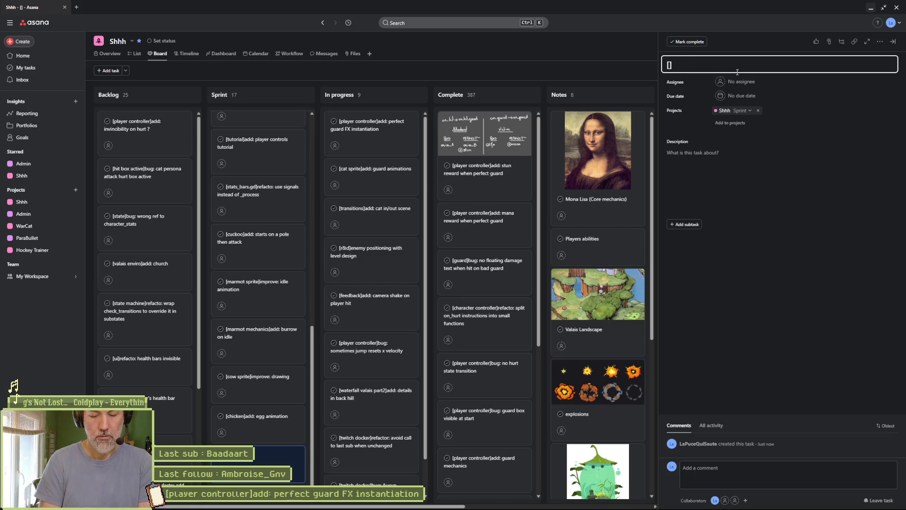
type("attack")
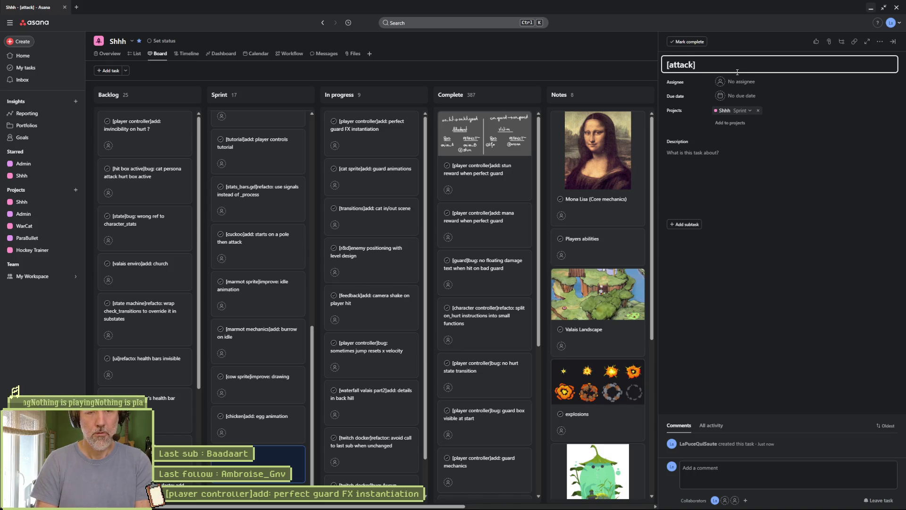
key("ctrl+a")
type("[fe")
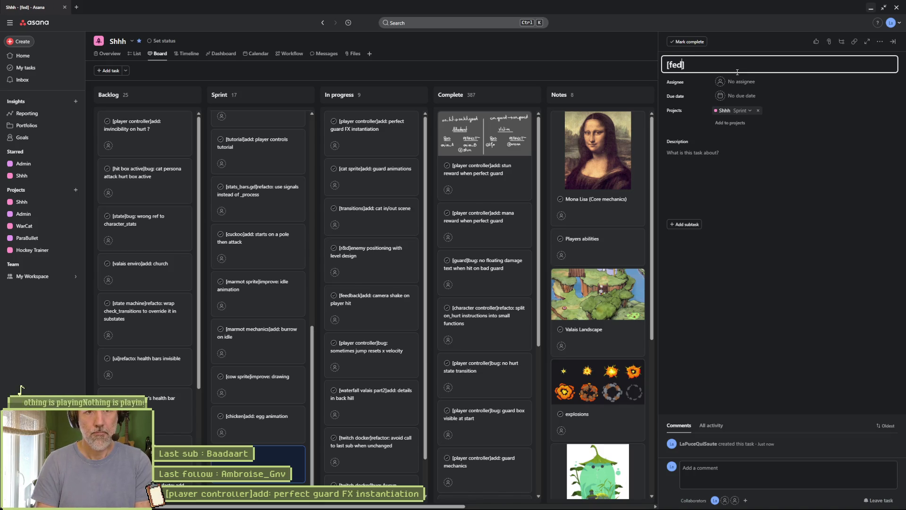
key("BackSpace")
type("edback]add: fx on hits (e")
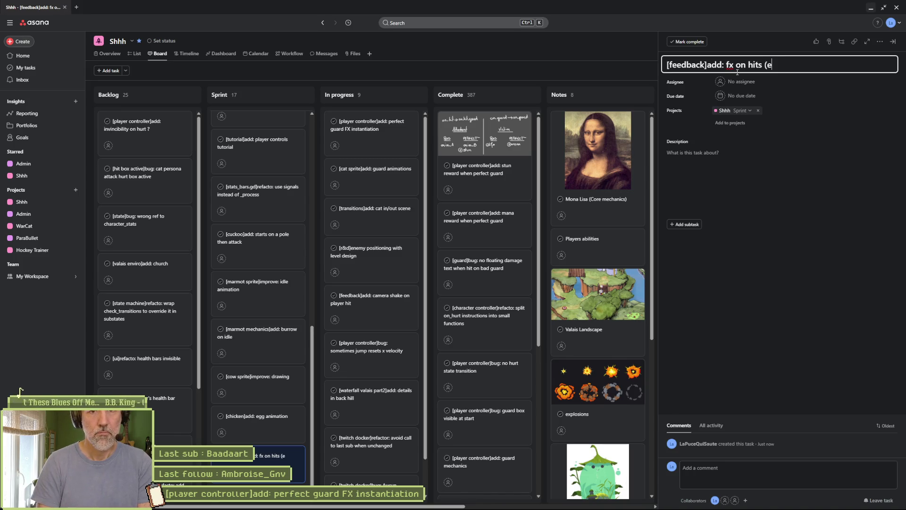
key("BackSpace")
type("sparkles,")
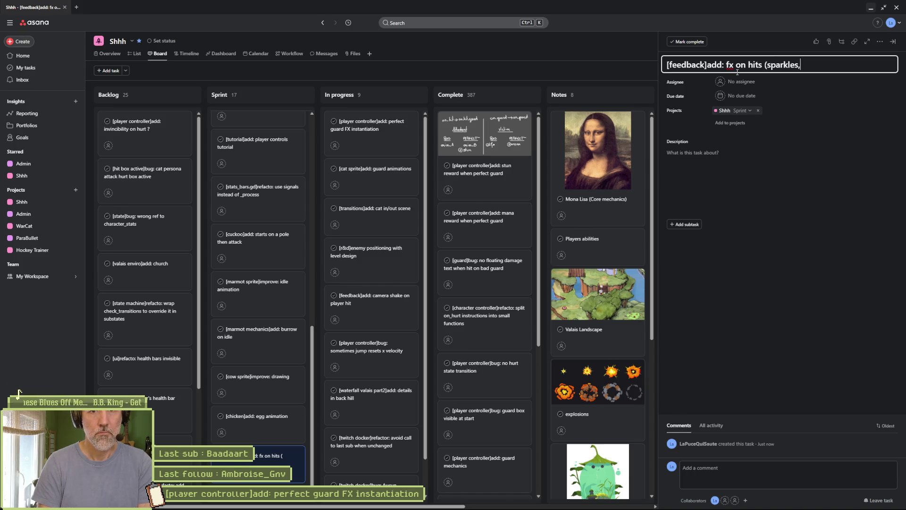
type("explos")
key("ctrl+BackSpace")
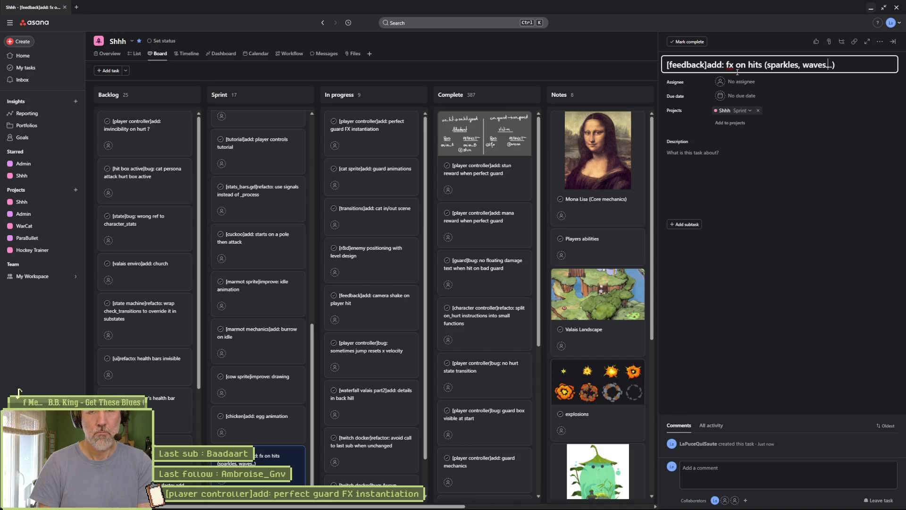
type("shock")
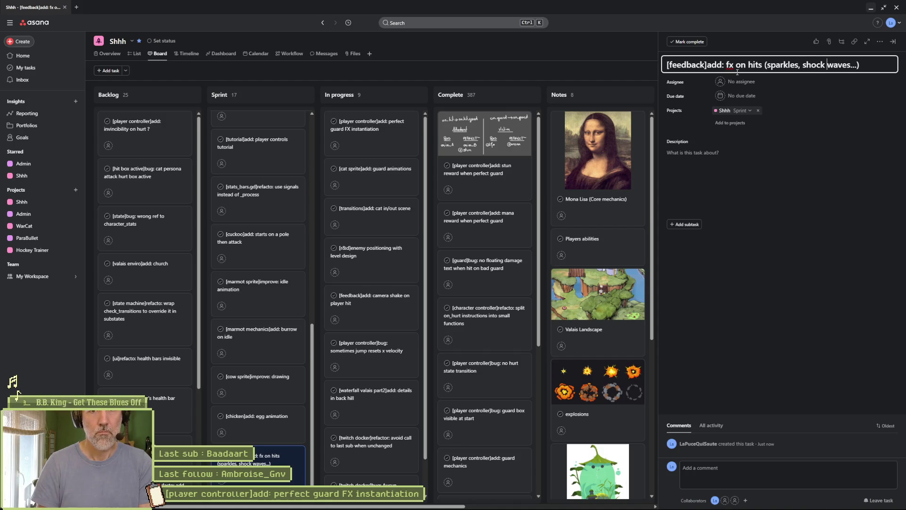
key("BackSpace")
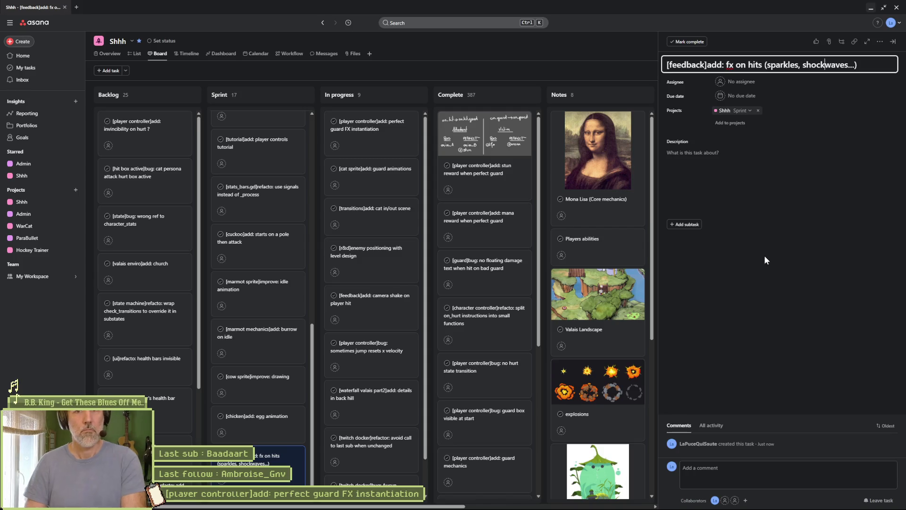
left_click(785, 280)
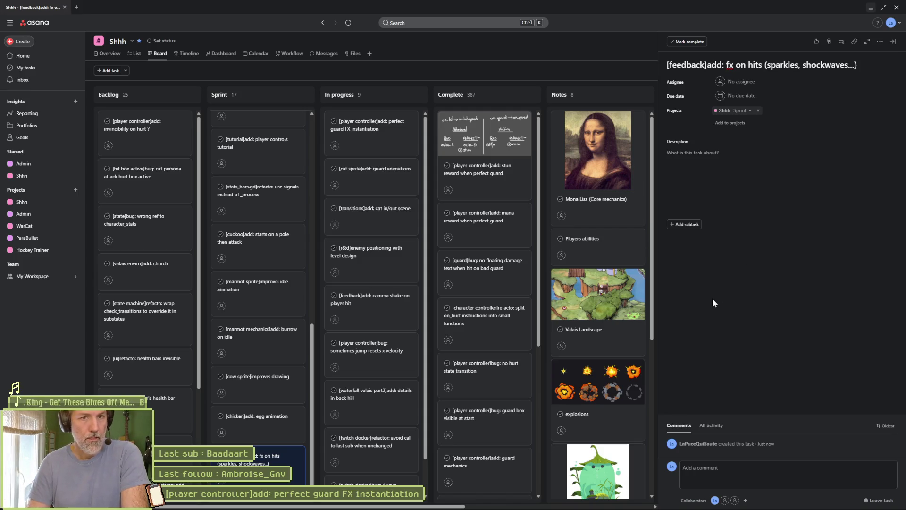
Describe the task as visual impact feedback when the player gets hit, then minimize Asana.
left_click(727, 154)
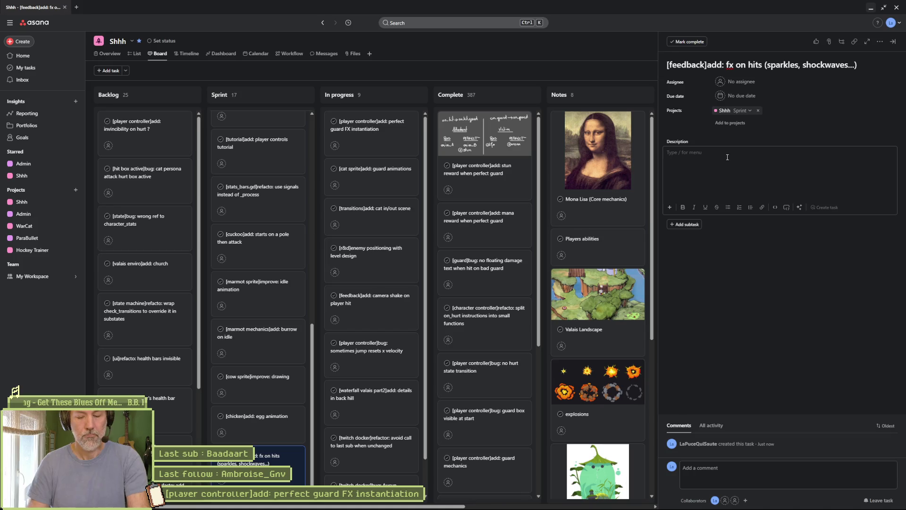
type("when player gets hit, add visual feedb")
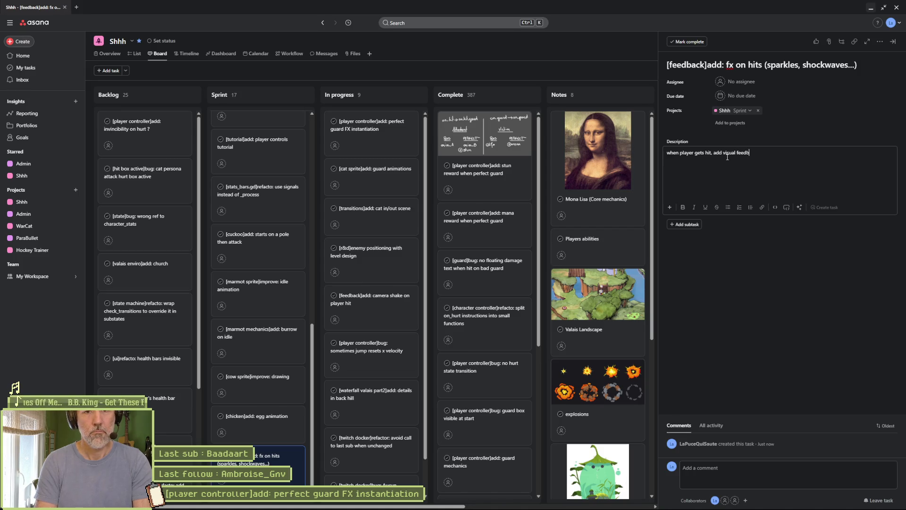
type("acks of impact")
left_click(742, 351)
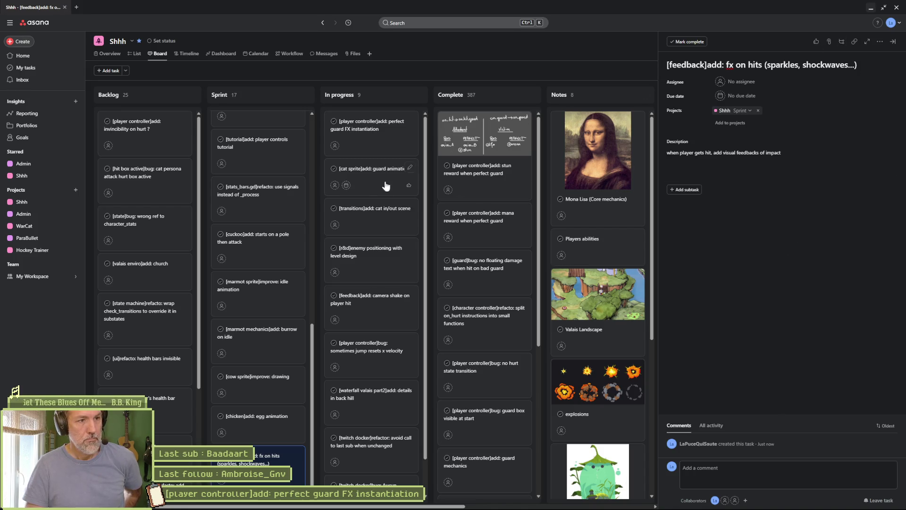
left_click(873, 10)
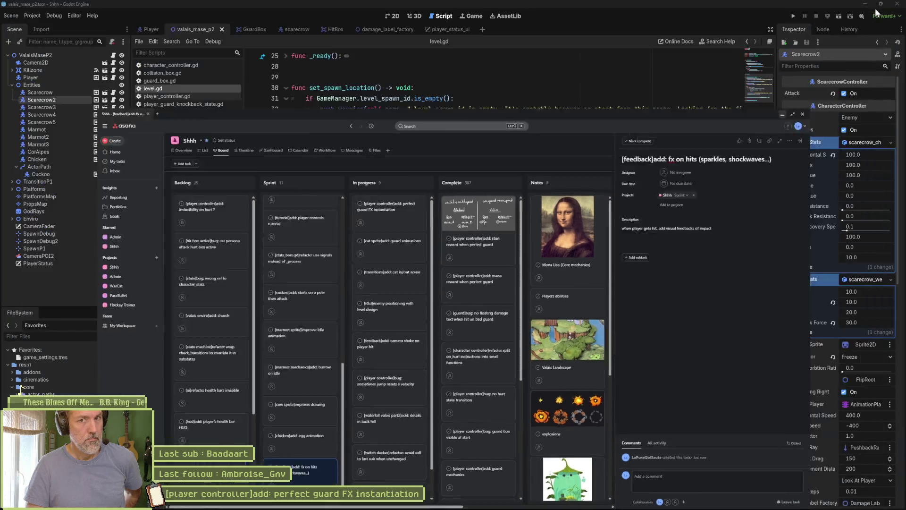
Click into level.gd at line 42, then bring cat.aseprite to the front in Aseprite.
left_click(595, 211)
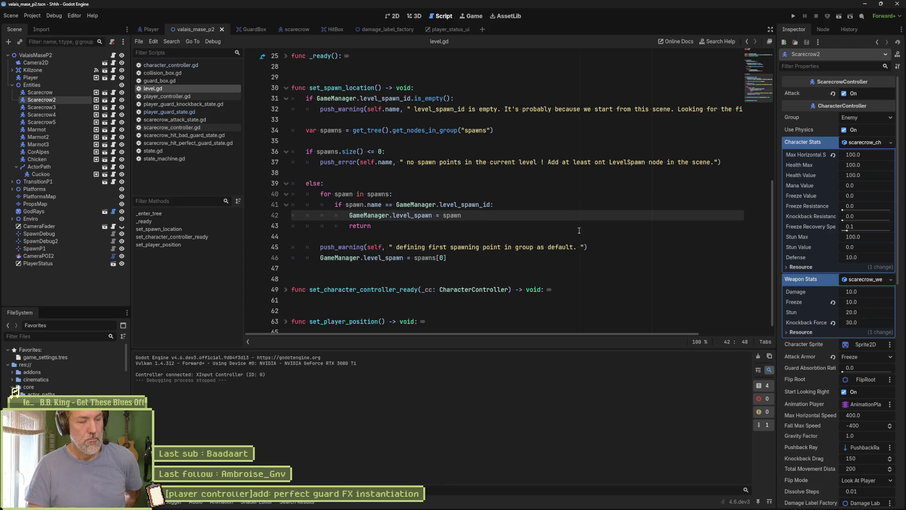
mouse_move(549, 507)
left_click(486, 504)
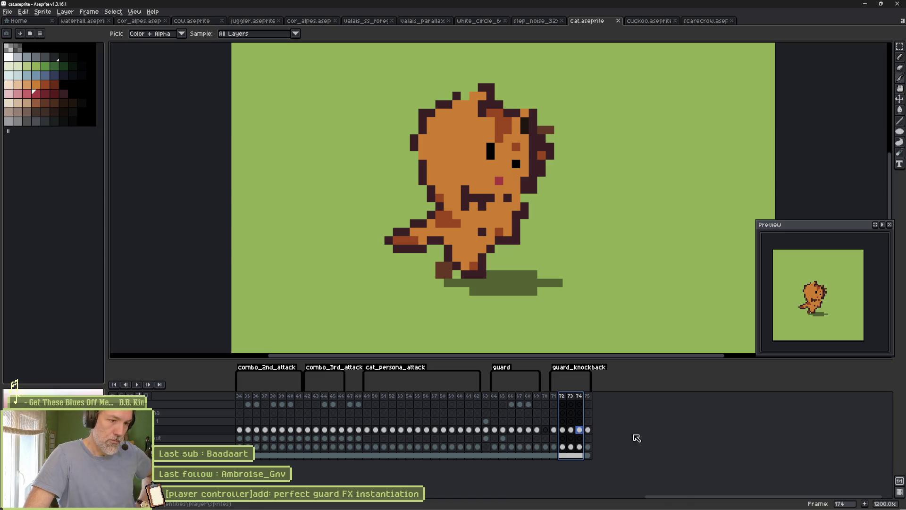
Scroll the timeline past guard_knockback and append a new frame at the end.
left_click_drag(673, 500, 492, 506)
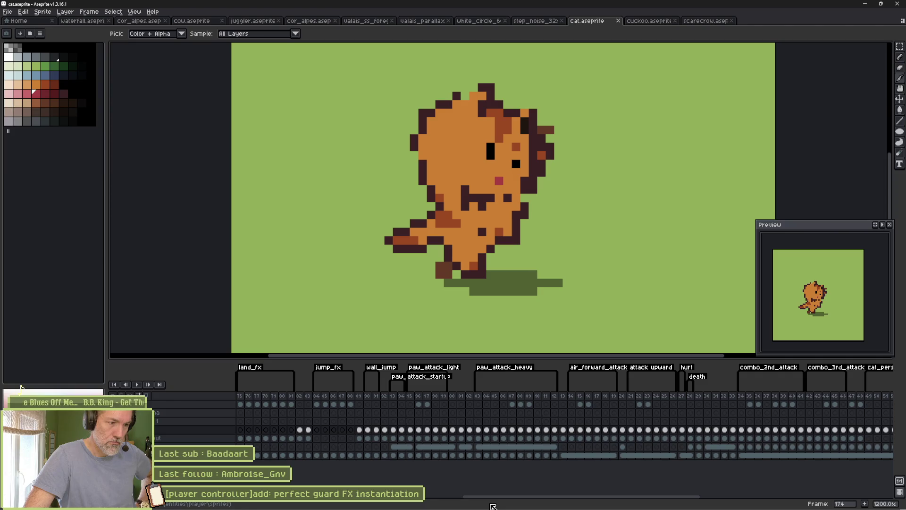
left_click_drag(492, 506, 659, 505)
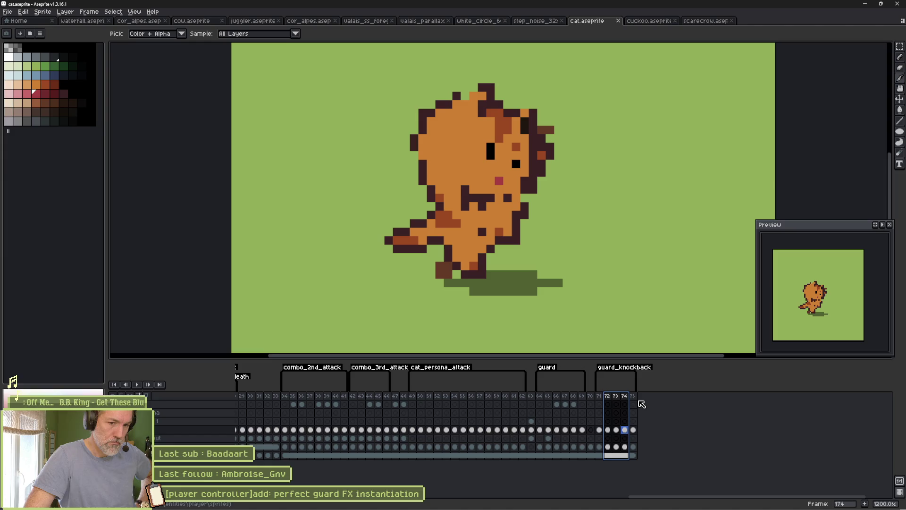
key("Right")
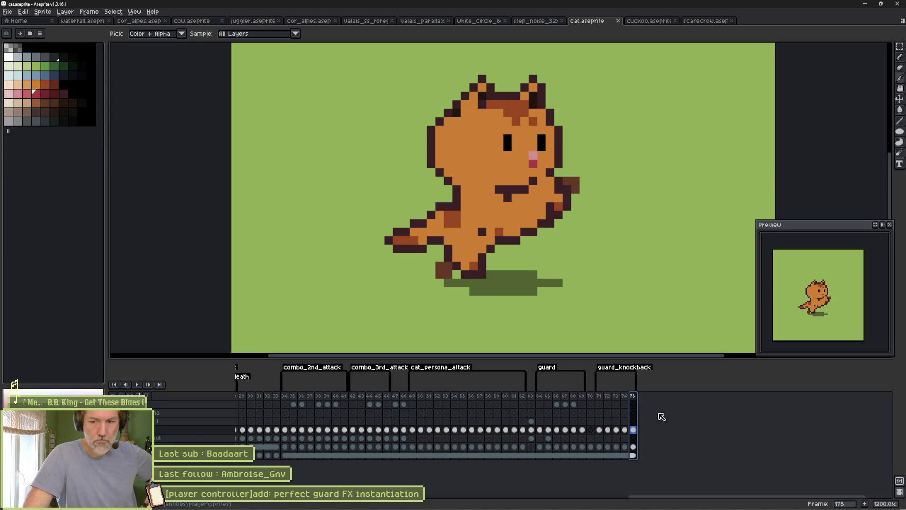
key("alt+n")
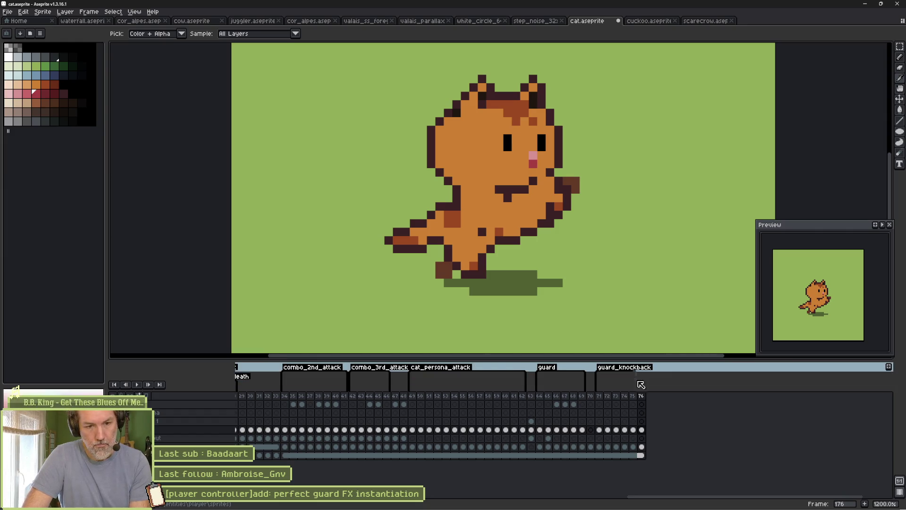
Review the guard_knockback and guard frames, then save cat.aseprite.
left_click_drag(599, 396, 634, 396)
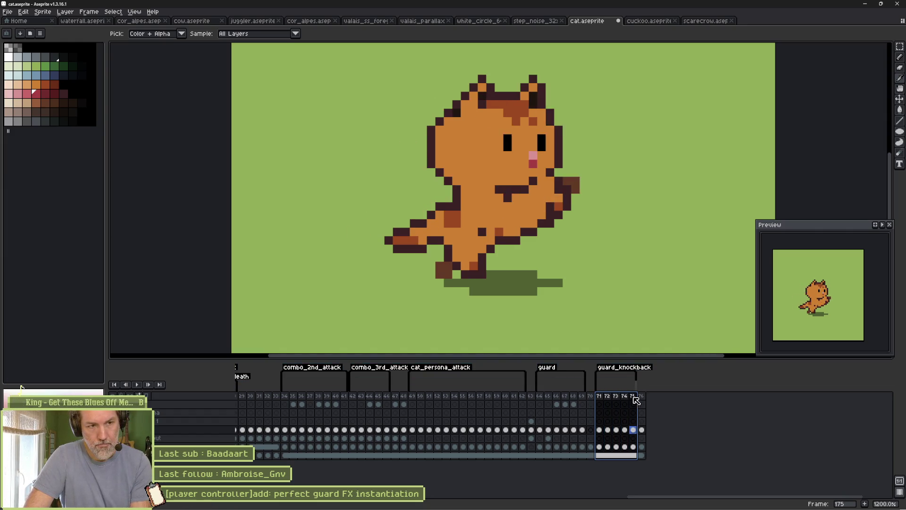
right_click(600, 396)
left_click(540, 398)
left_click(540, 397)
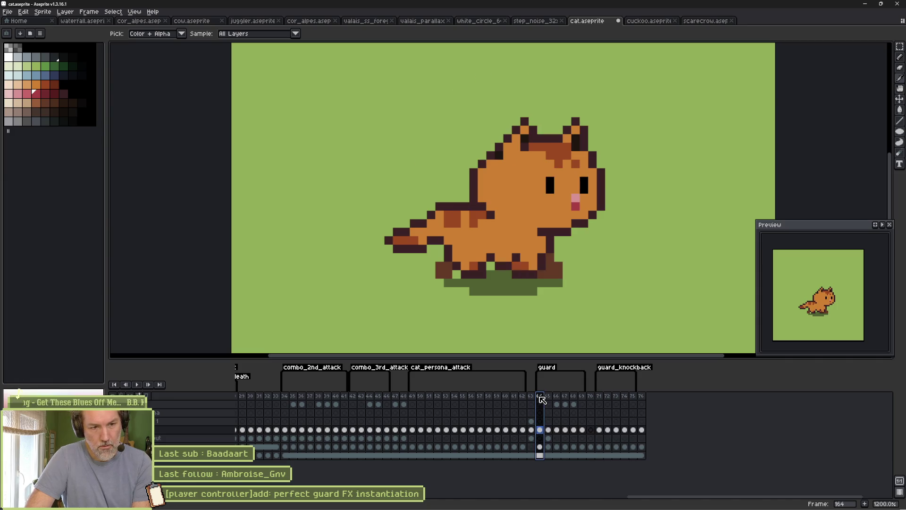
mouse_move(541, 397)
left_mouse_down()
mouse_move(561, 398)
mouse_move(540, 397)
mouse_move(547, 387)
mouse_move(578, 398)
left_mouse_up()
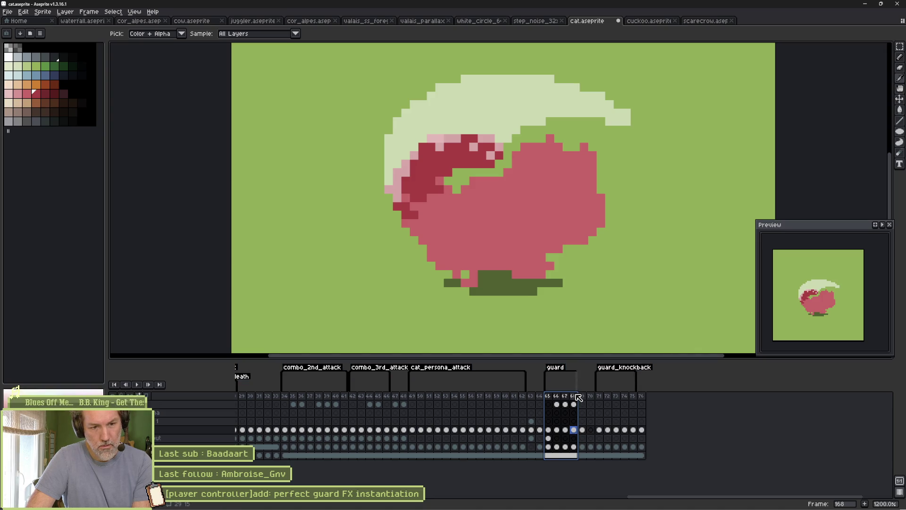
key("ctrl+s")
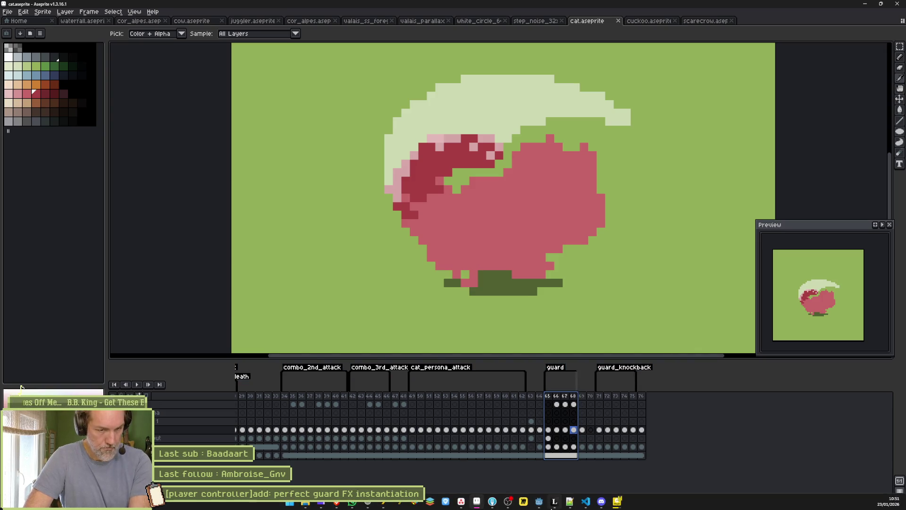
right_click(641, 398)
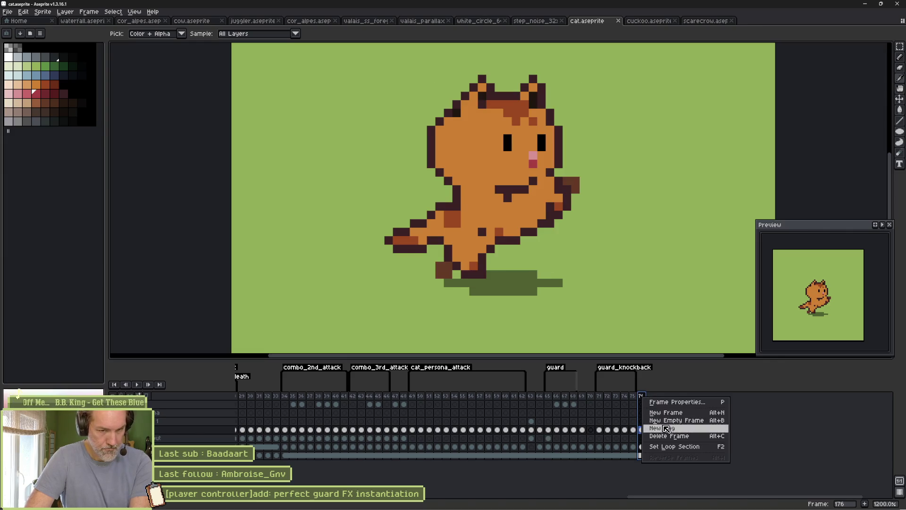
Create a new tag named perfect_guard_fx on frame 176.
left_click(708, 431)
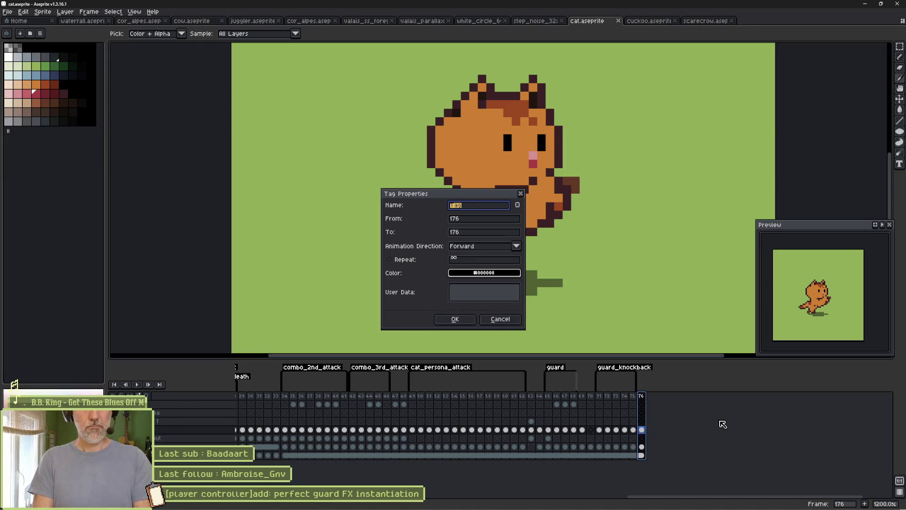
type("perfect_gu")
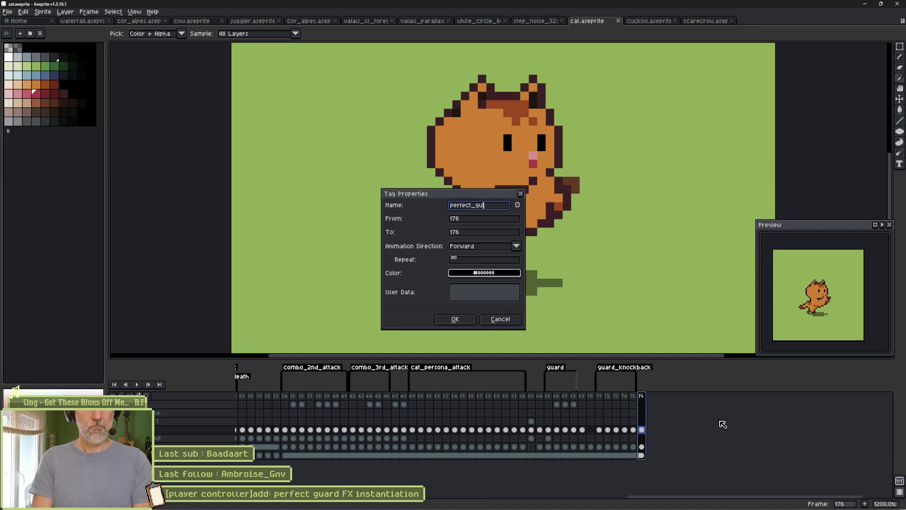
type("ard_fx")
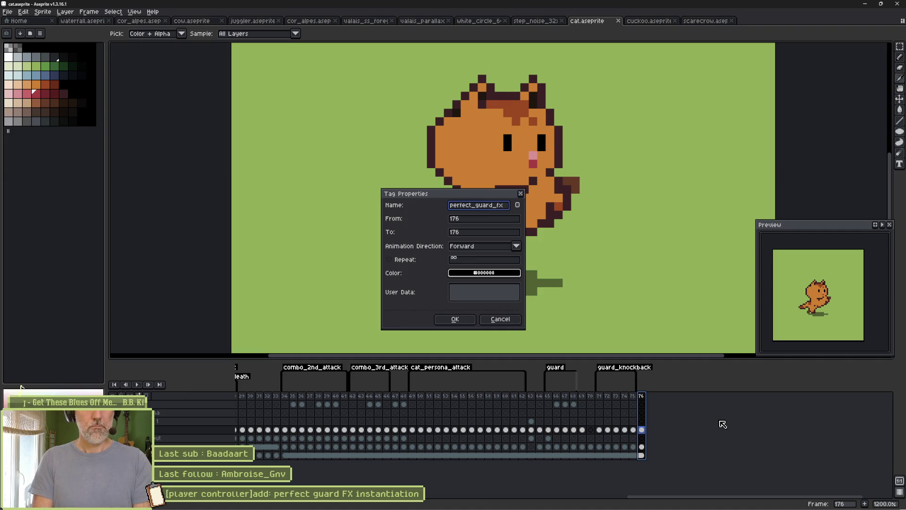
key("Return")
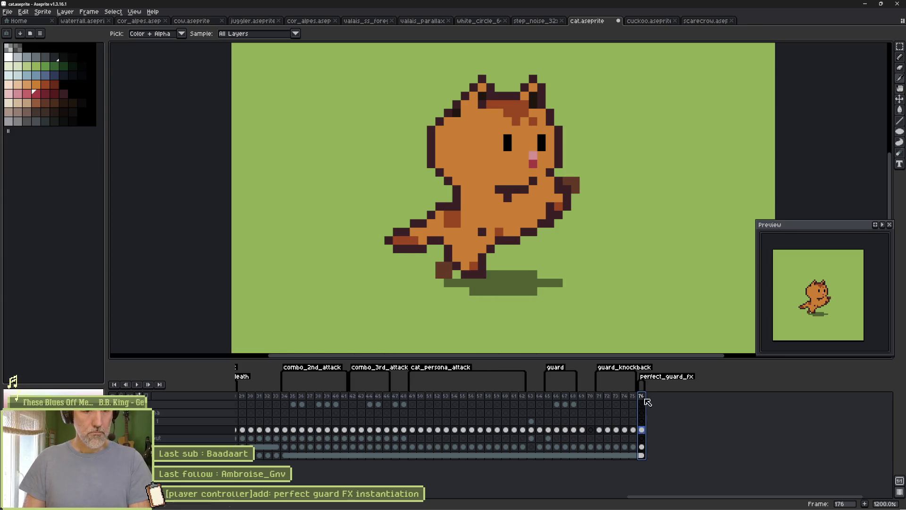
left_click_drag(640, 447, 640, 447)
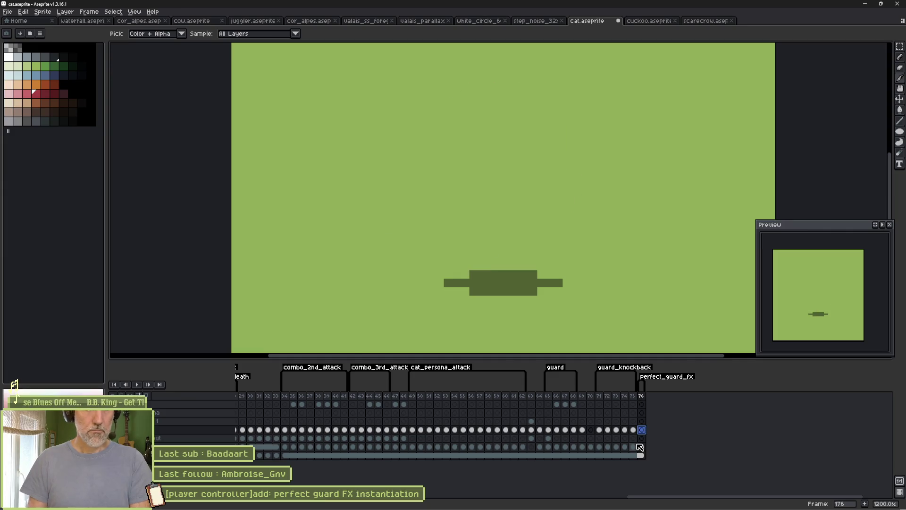
Pencil a filled white circle on frame 176's top layer, returning to a 1px brush.
left_click(642, 404)
key("b")
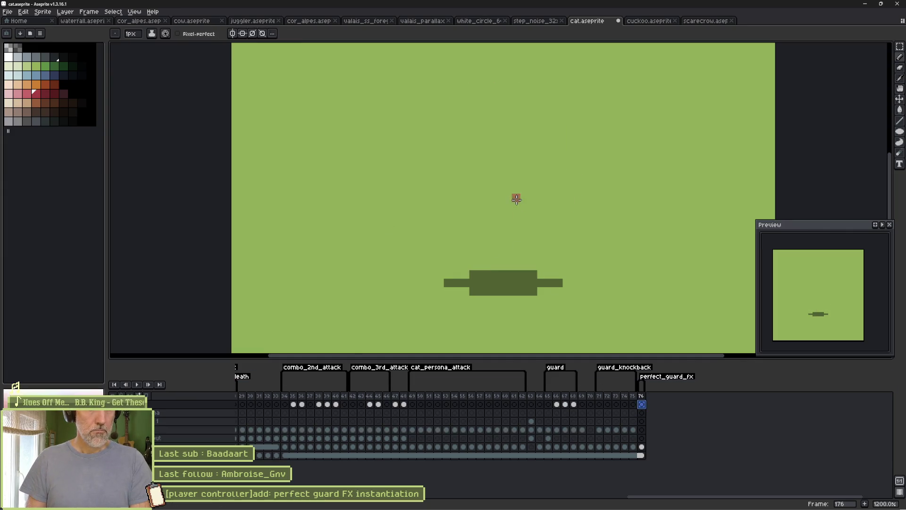
left_click(8, 57)
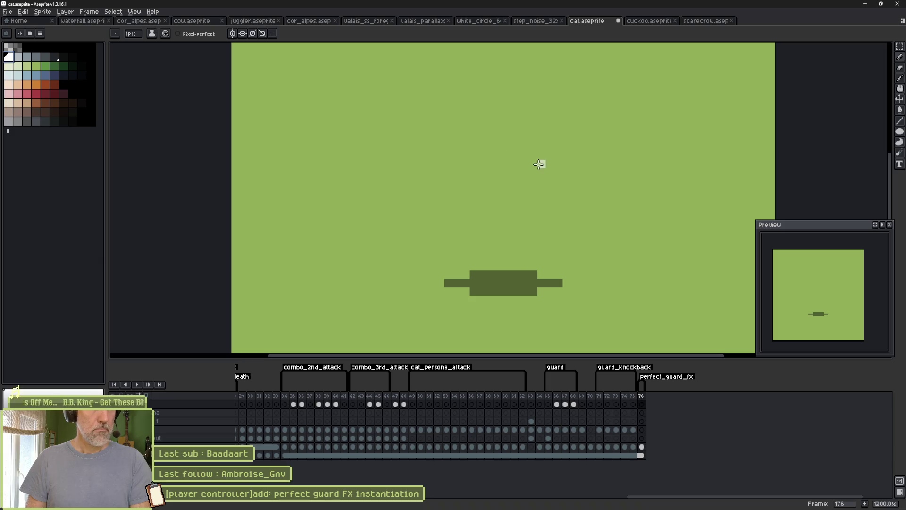
mouse_move(471, 154)
left_mouse_down()
mouse_move(512, 162)
mouse_move(486, 155)
mouse_move(500, 143)
mouse_move(521, 160)
mouse_move(572, 259)
mouse_move(534, 235)
mouse_move(530, 218)
mouse_move(550, 203)
mouse_move(542, 190)
mouse_move(574, 204)
left_mouse_up()
key("plus")
key("plus")
key("plus")
left_click(505, 149)
key("plus")
key("plus")
key("plus")
key("minus")
key("minus")
key("minus")
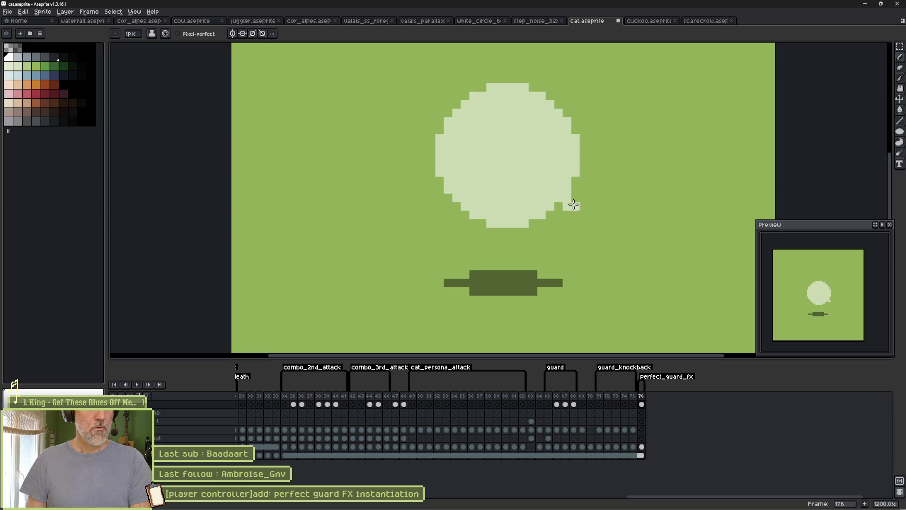
Add two thin diagonal streaks and a dark pixel, then append frame 177.
mouse_move(572, 124)
left_mouse_down()
mouse_move(651, 71)
mouse_move(665, 79)
left_mouse_up()
left_click_drag(436, 129, 388, 114)
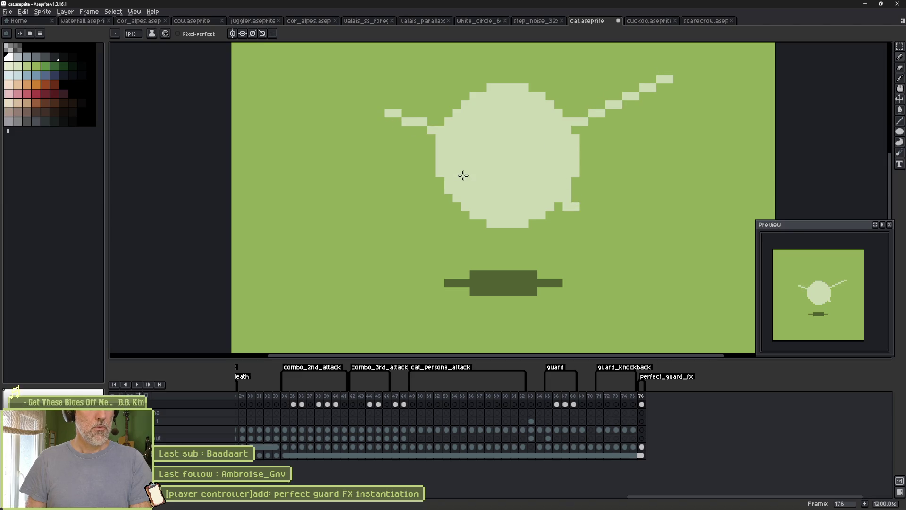
left_click(541, 215)
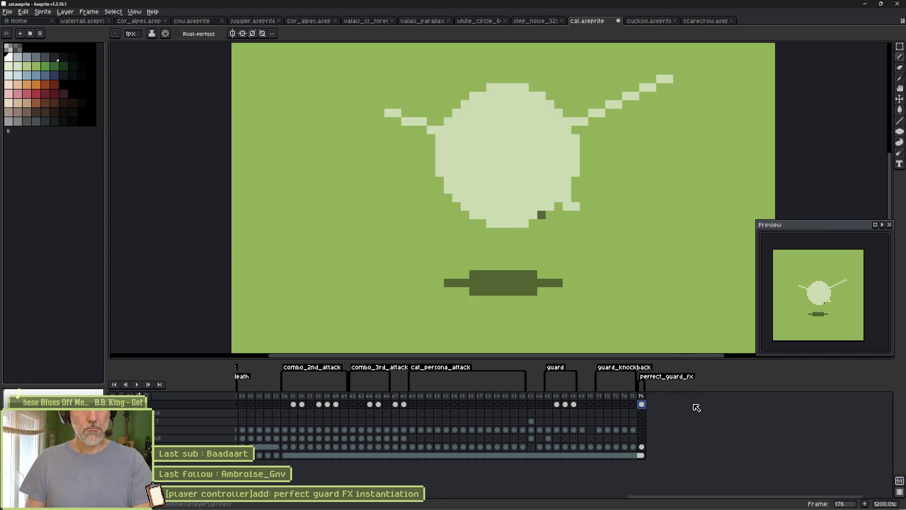
key("alt+n")
scroll(561, 207, "down", 3)
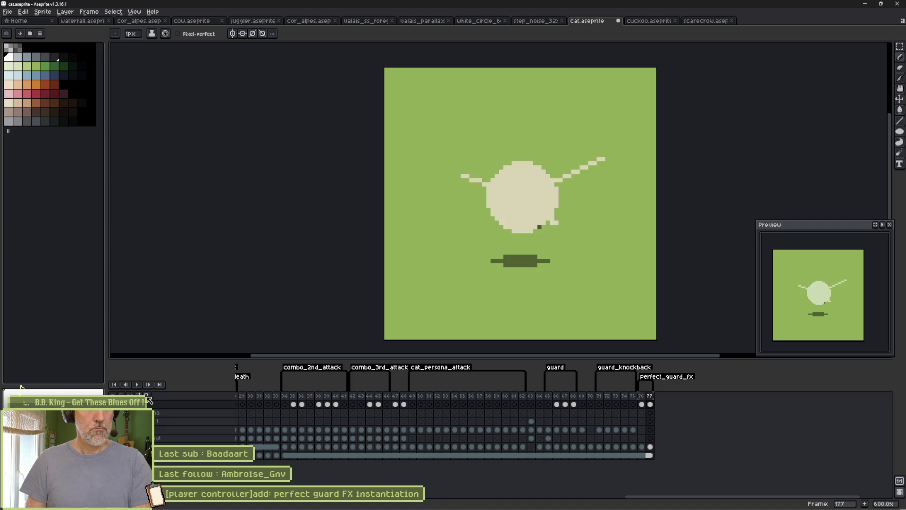
Hide the green background layer and clear frame 177, enlarging the brush to 7px.
left_click(114, 455)
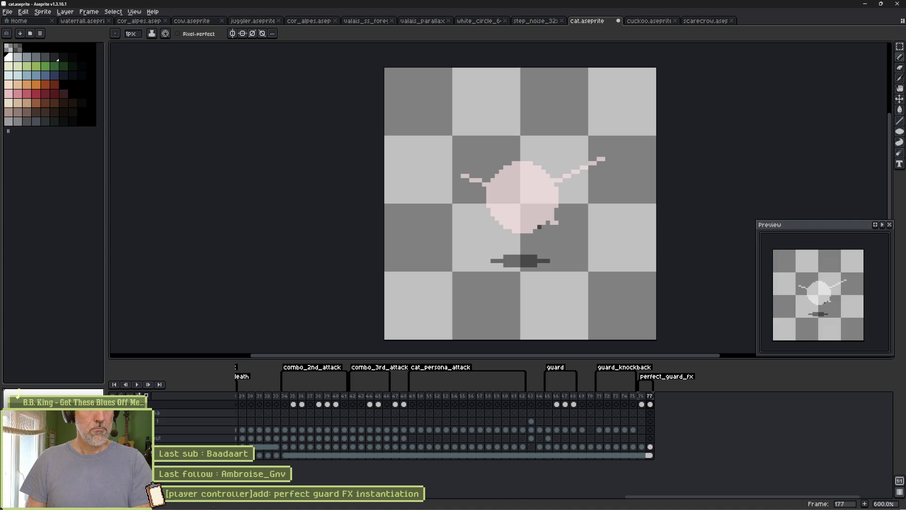
scroll(529, 215, "up", 3)
scroll(528, 216, "up", 1)
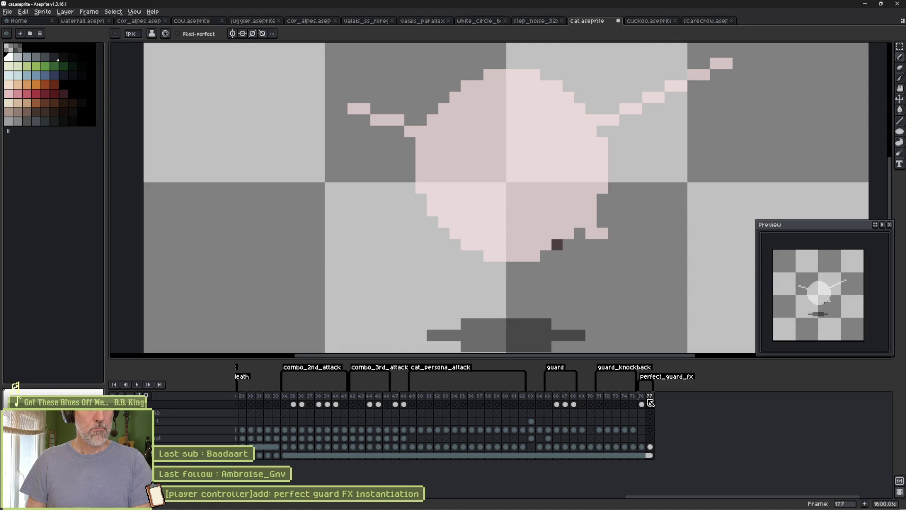
left_click_drag(642, 404, 649, 402)
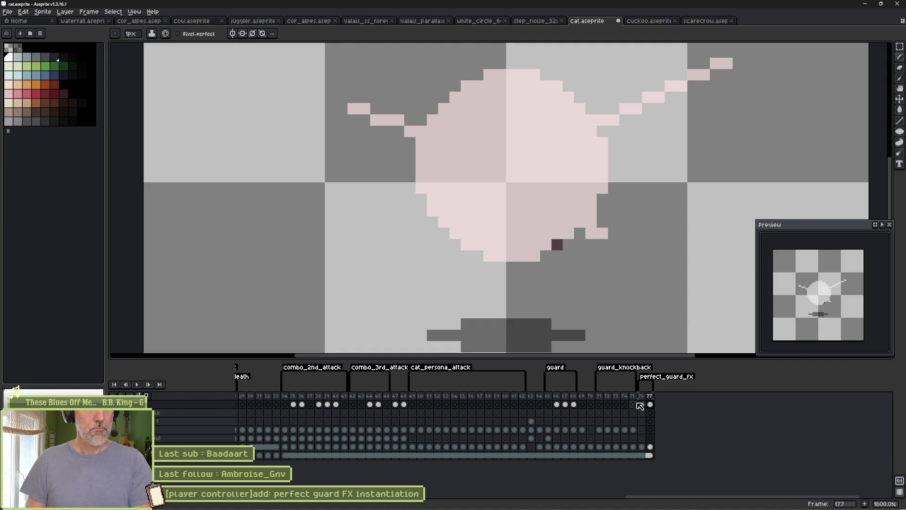
key("plus")
key("plus")
key("plus")
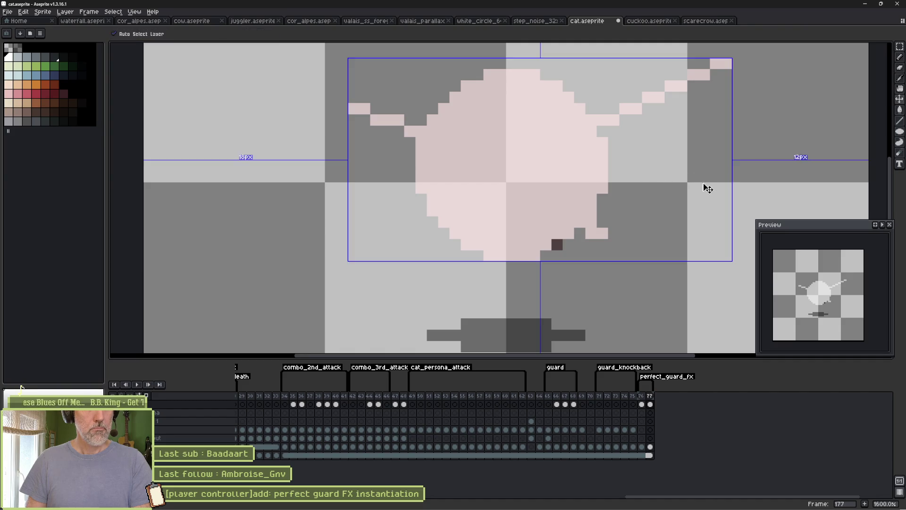
key("plus")
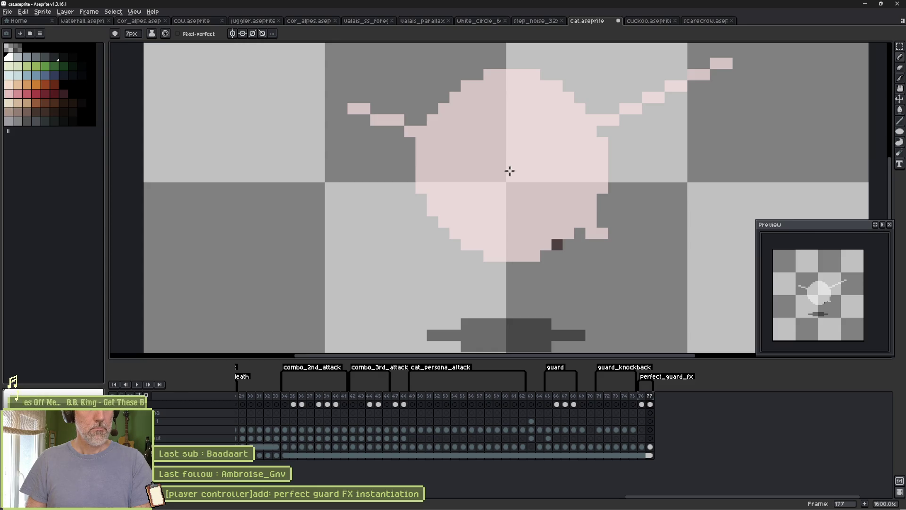
left_click(643, 404)
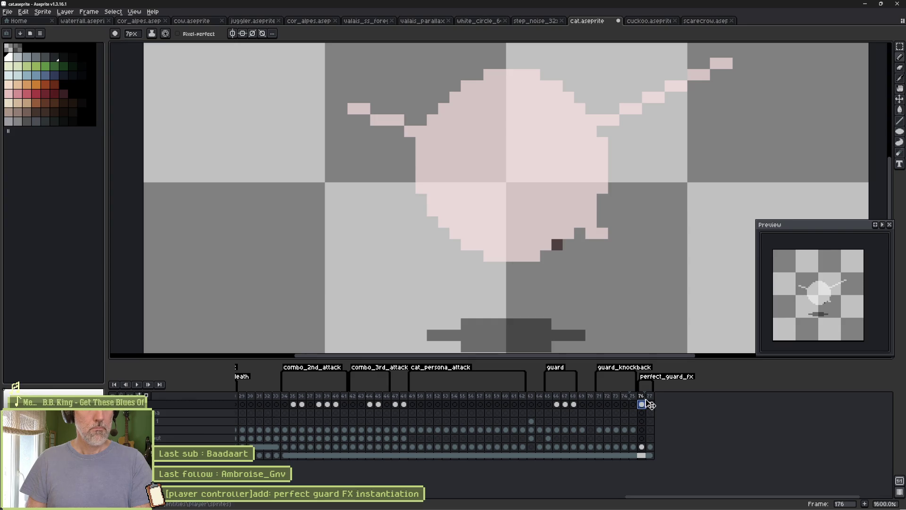
left_click(651, 405)
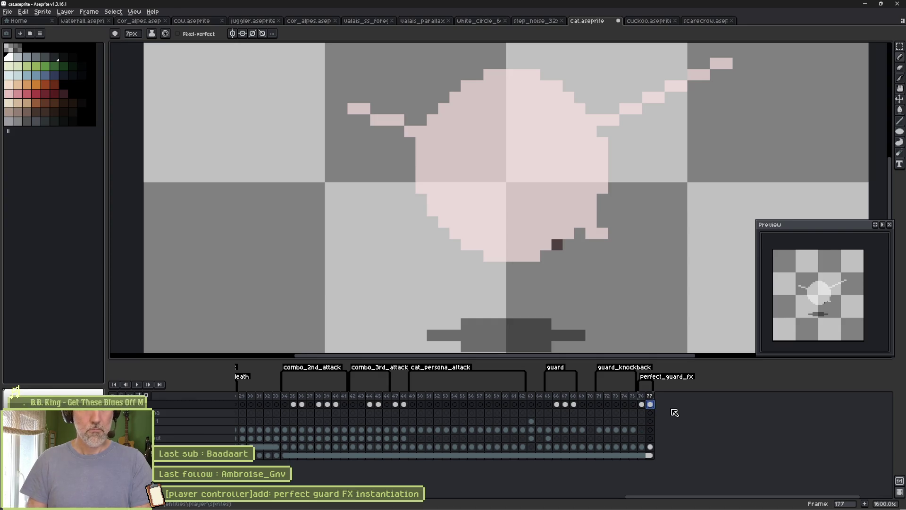
key("Delete")
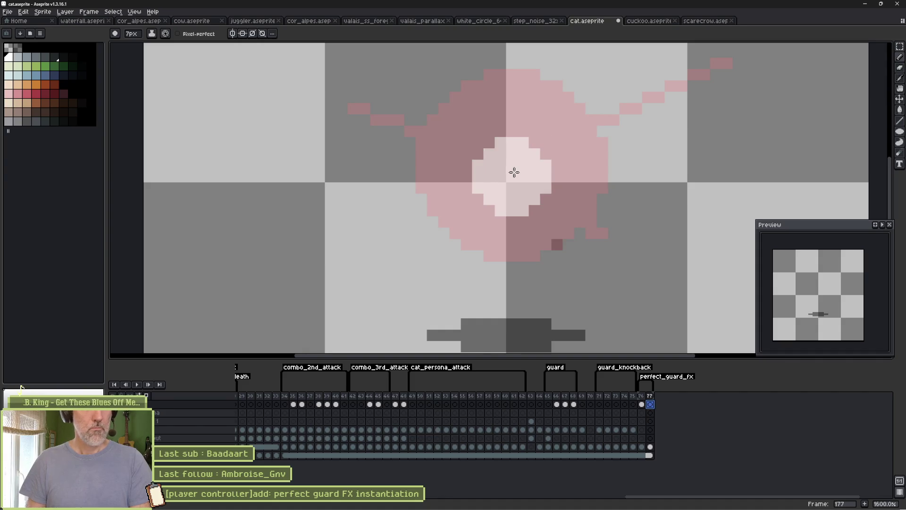
Paint a small light burst at the centre with two thin 1px diagonal sparks.
mouse_move(511, 169)
left_mouse_down()
mouse_move(560, 151)
mouse_move(583, 156)
mouse_move(596, 176)
left_mouse_up()
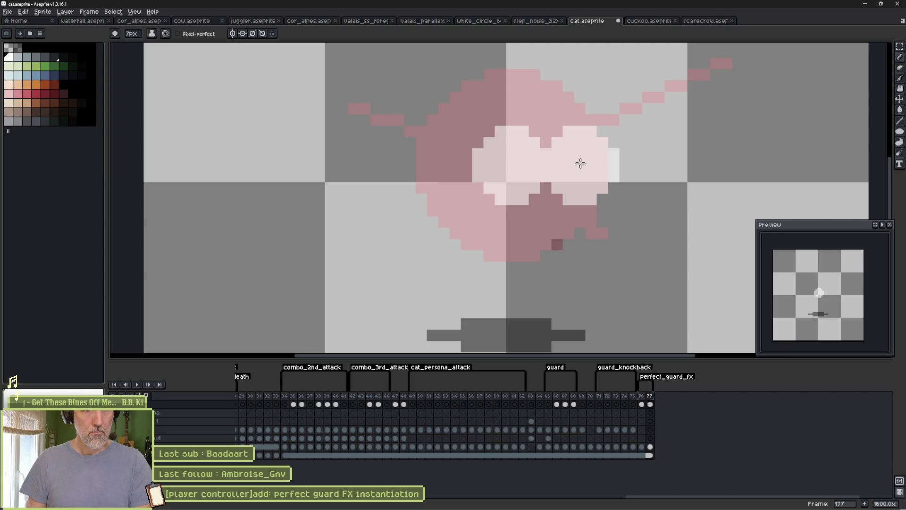
key("minus")
key("minus")
key("minus")
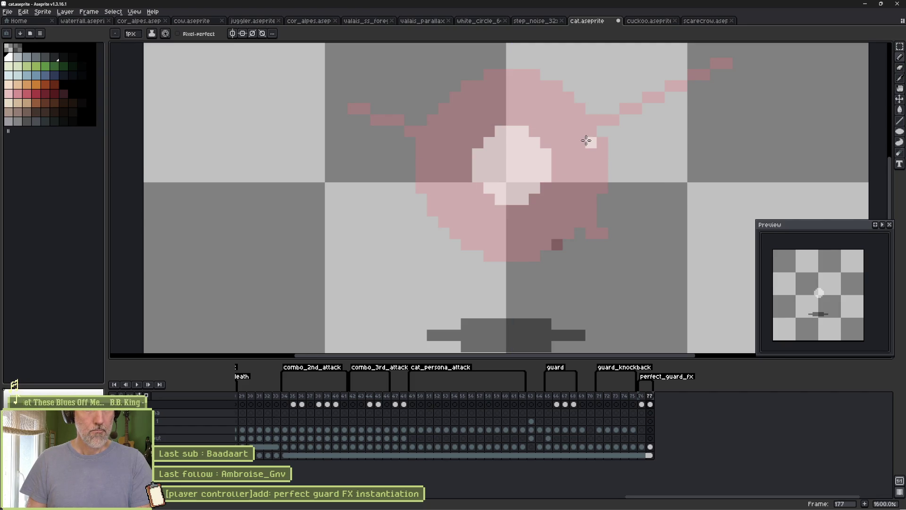
scroll(680, 96, "down", 1)
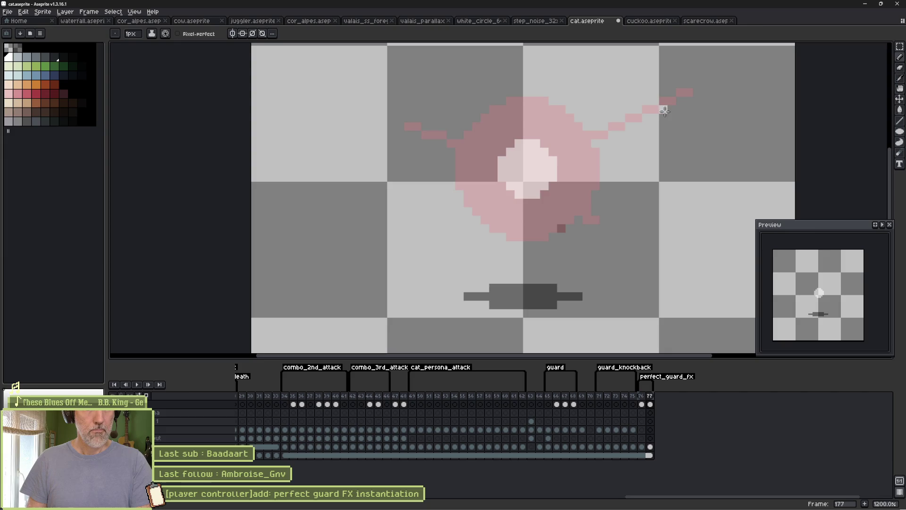
left_click_drag(651, 108, 704, 80)
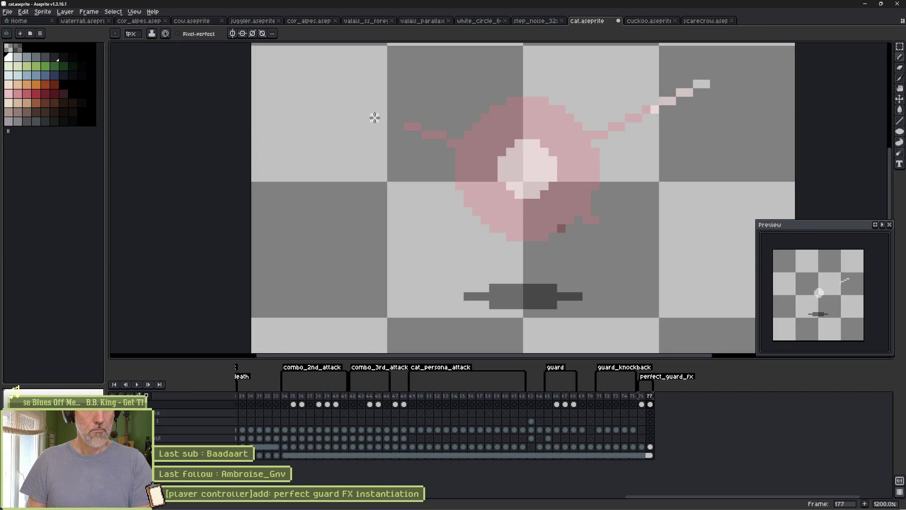
left_click_drag(373, 111, 415, 126)
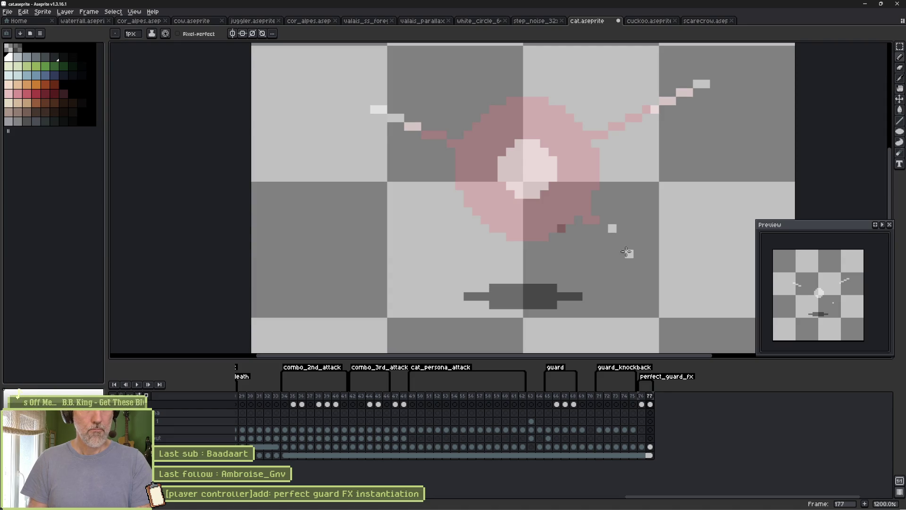
key("Left")
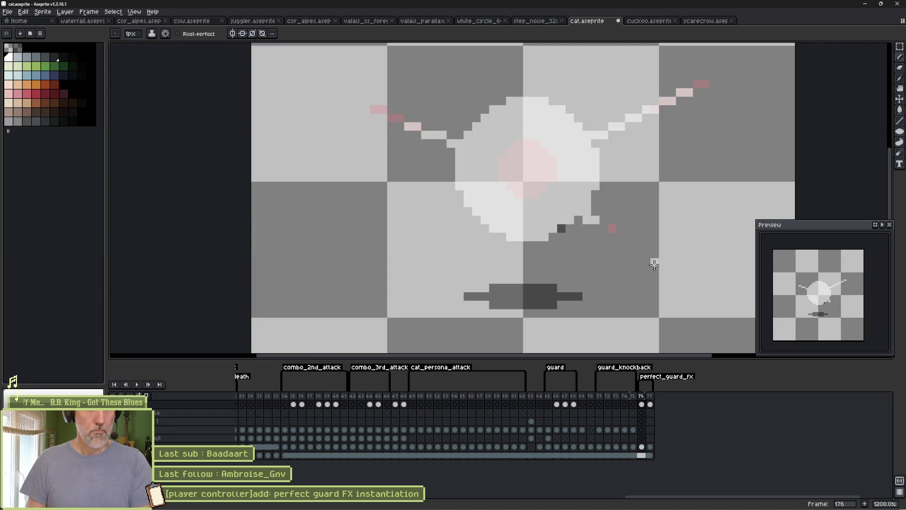
left_click(649, 404)
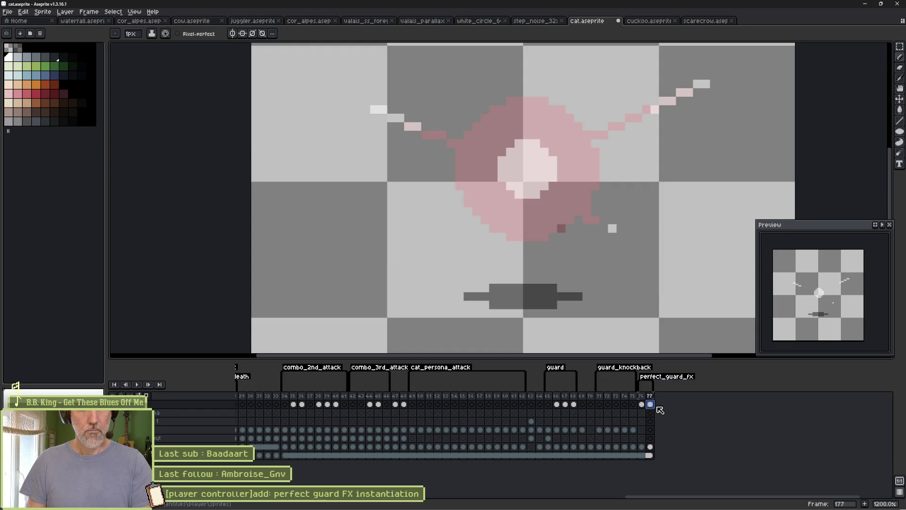
Add frame 178 with a few scattered white specks and save cat.aseprite.
key("alt+n")
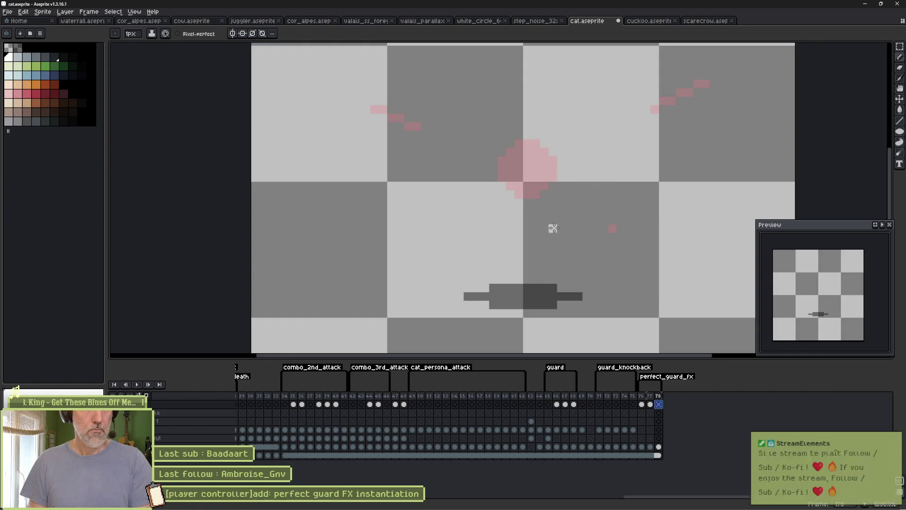
left_click(357, 101)
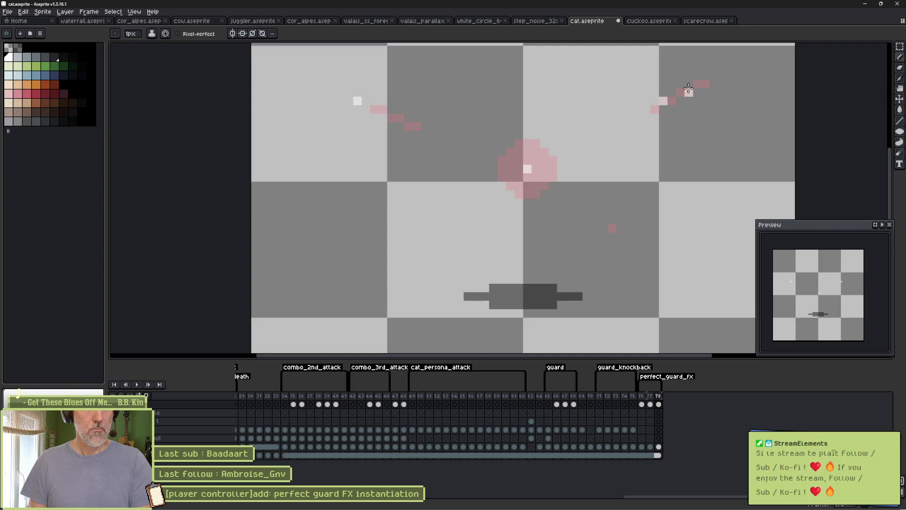
left_click(699, 83)
left_click(621, 237)
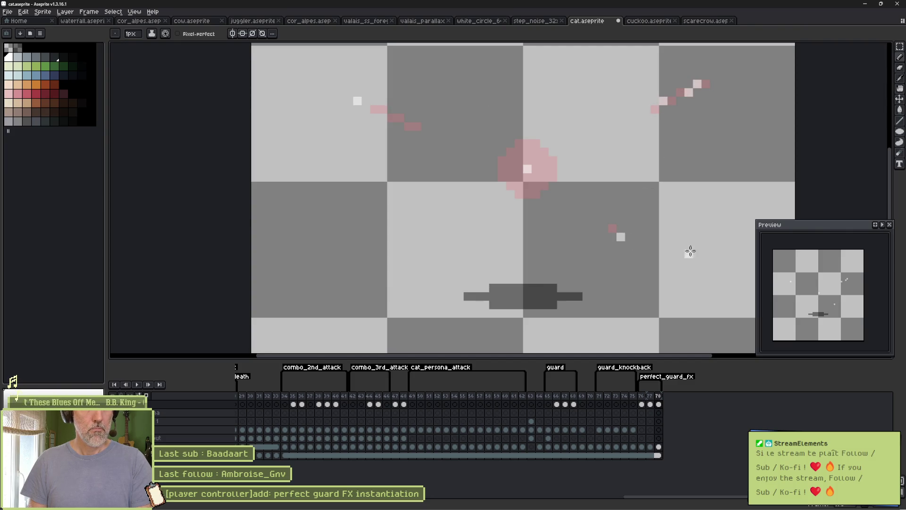
key("Left")
key("Left")
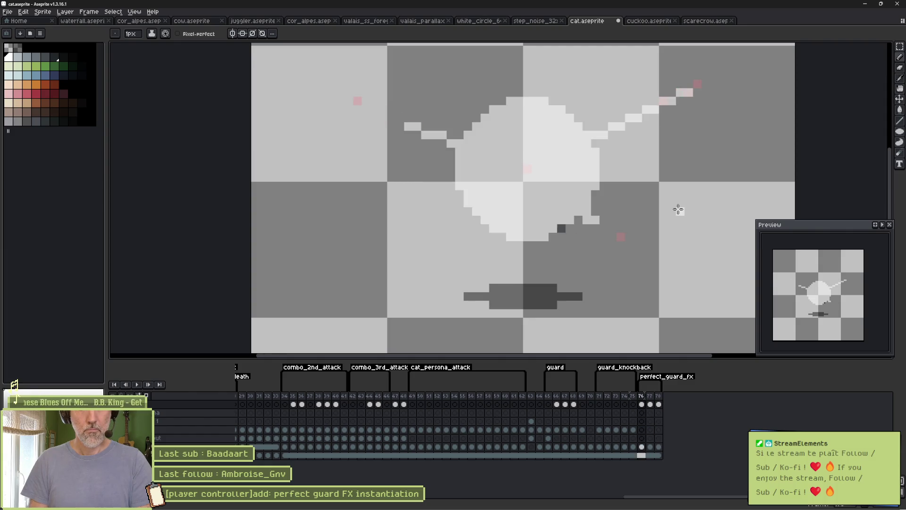
key("ctrl+s")
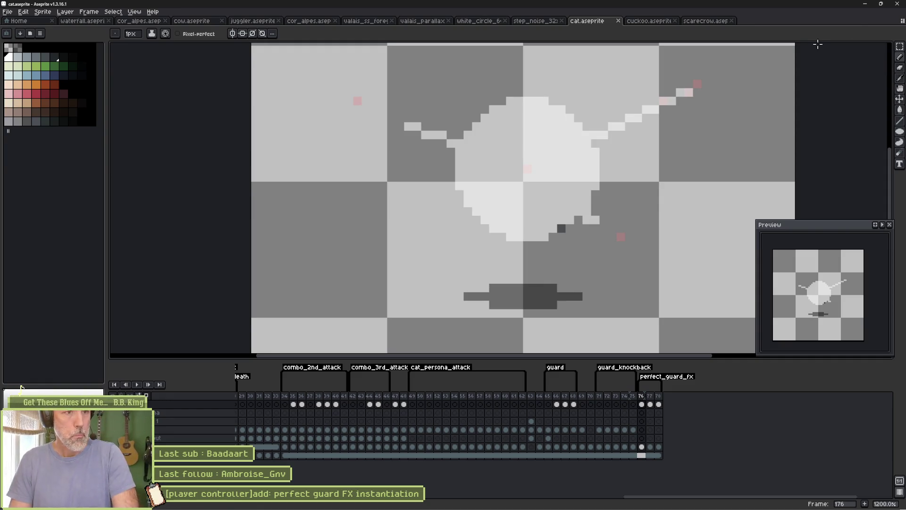
Check the perfect_guard_fx tag properties, then return to Godot for a new scene.
left_click(865, 5)
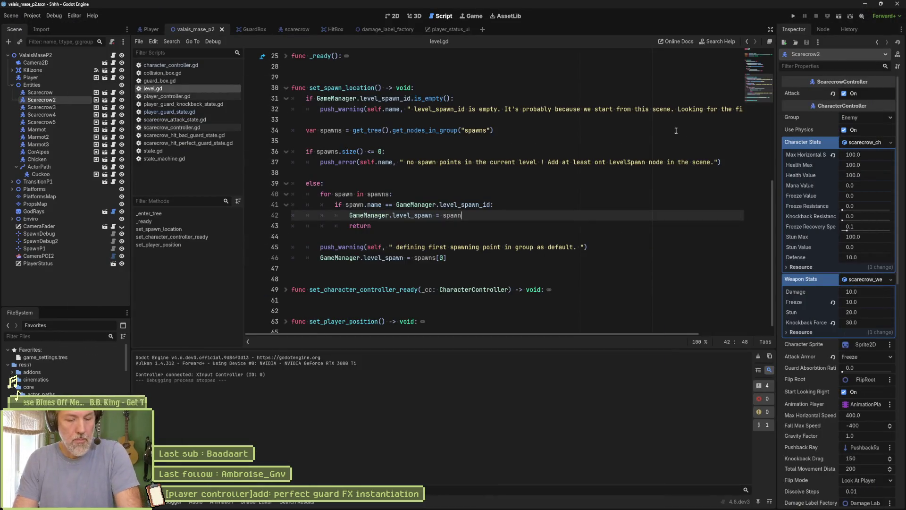
key("alt+Tab")
double_click(666, 376)
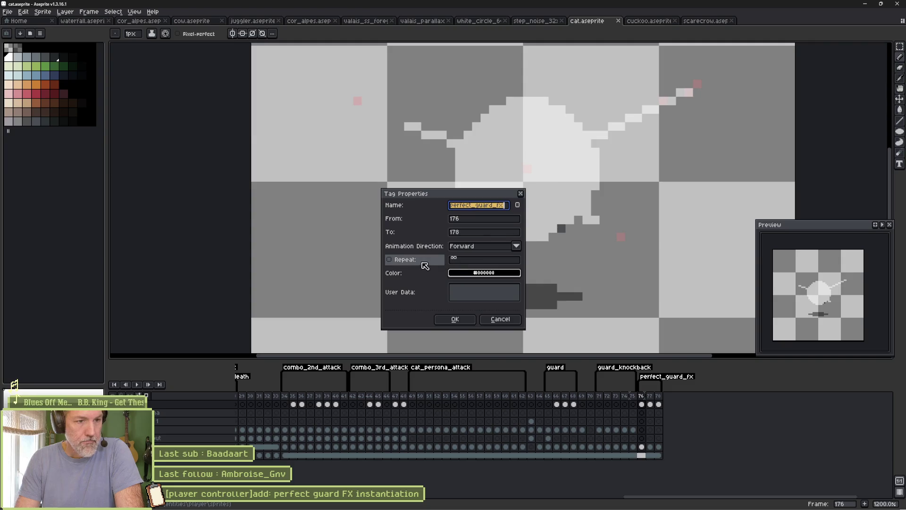
left_click(453, 318)
key("i")
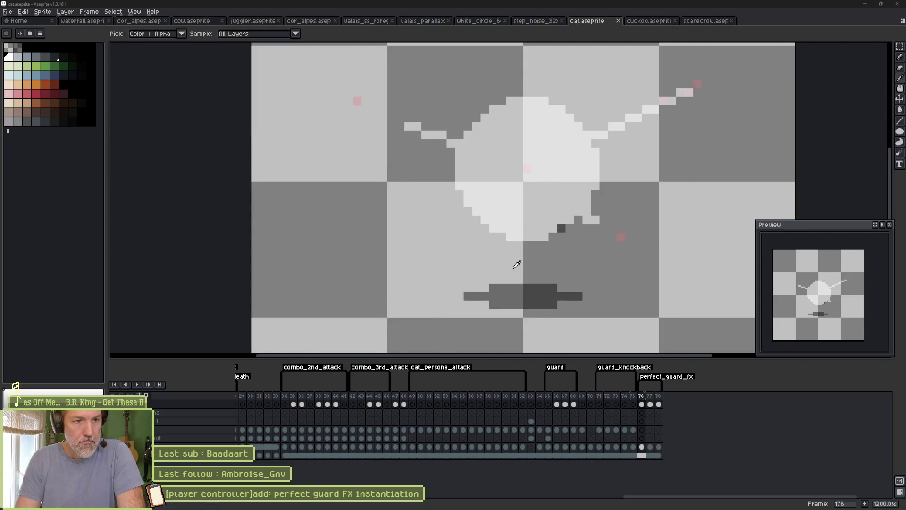
key("alt+Tab")
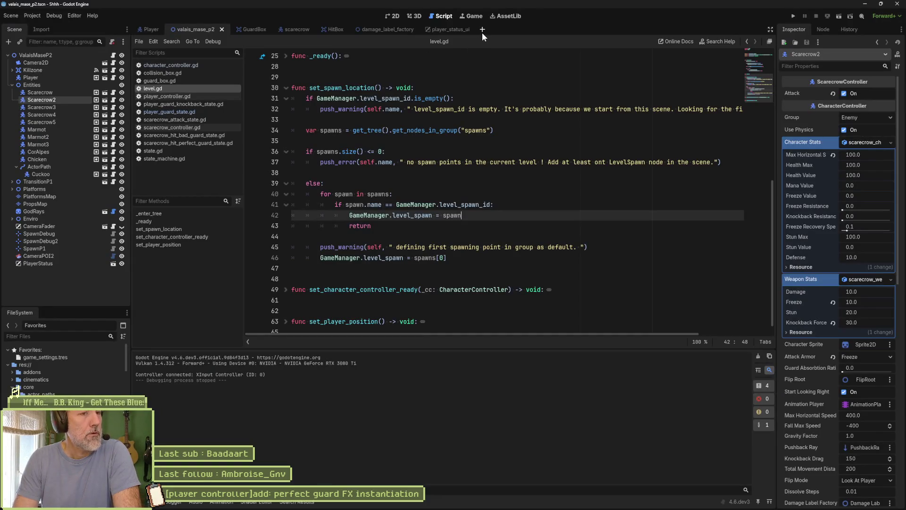
left_click(482, 30)
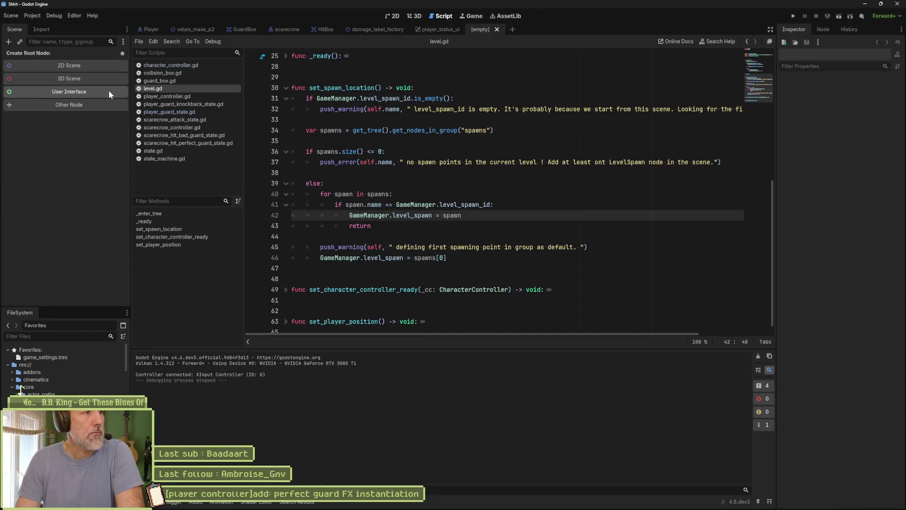
Create a 2D scene with its Node2D root renamed PerfectGuardFX.
left_click(109, 66)
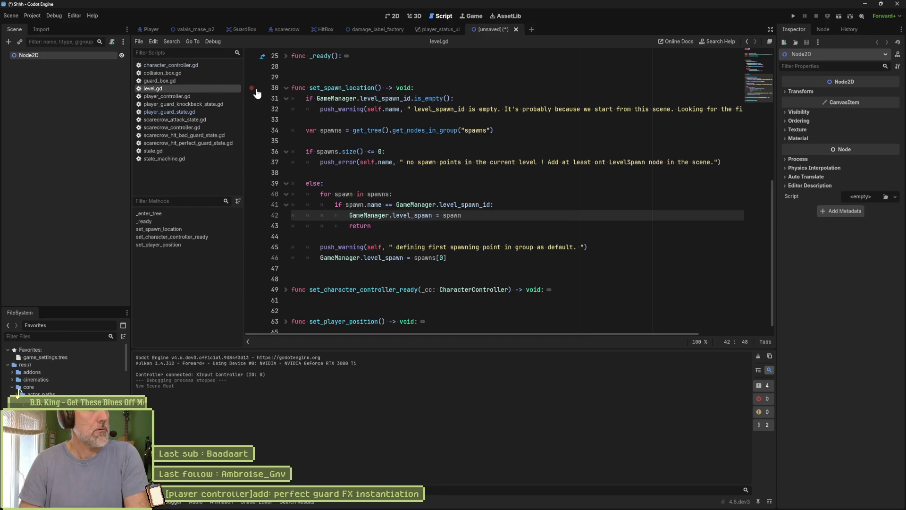
left_click(392, 16)
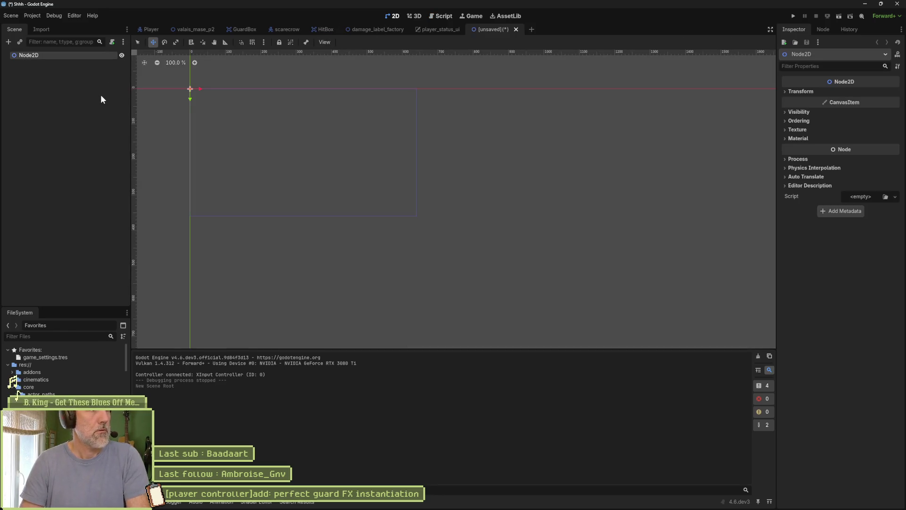
key("F2")
type("PerfectGuardFX")
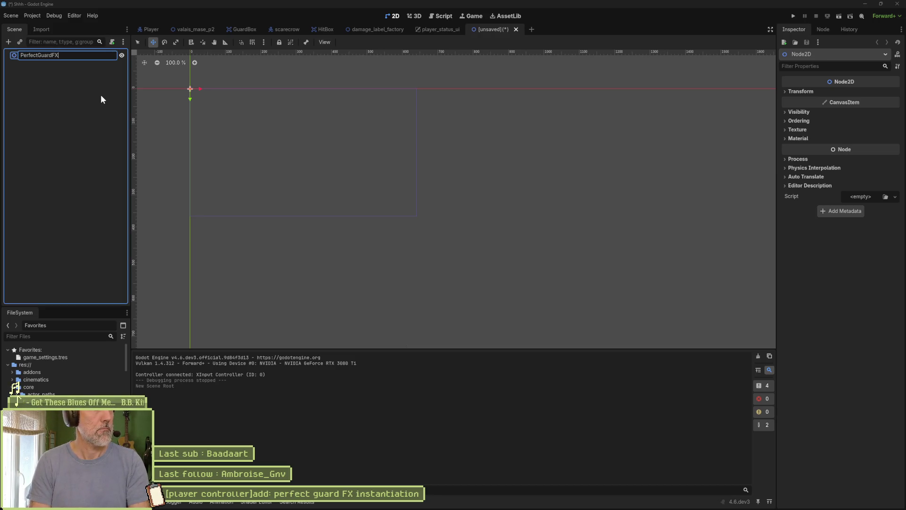
key("Return")
Save the scene as PerfectGuardFX.tscn in res://entities/player.
key("ctrl+s")
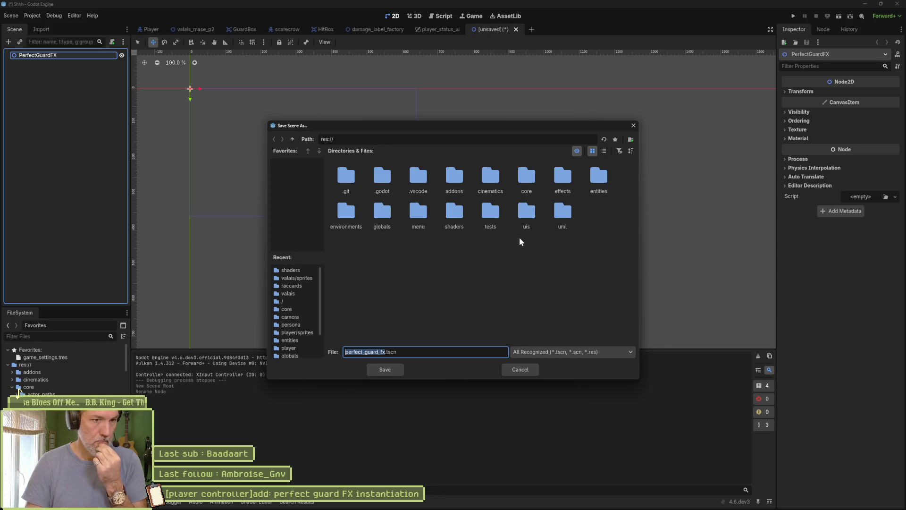
double_click(602, 180)
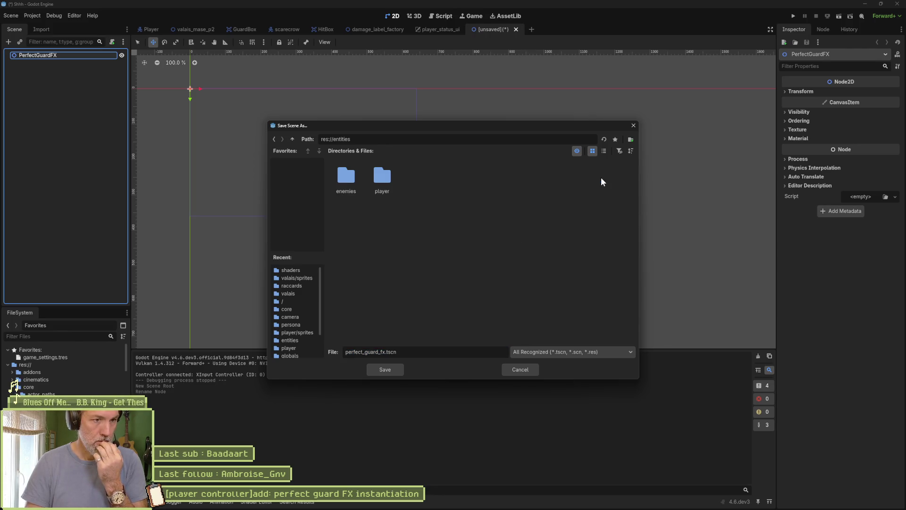
double_click(383, 178)
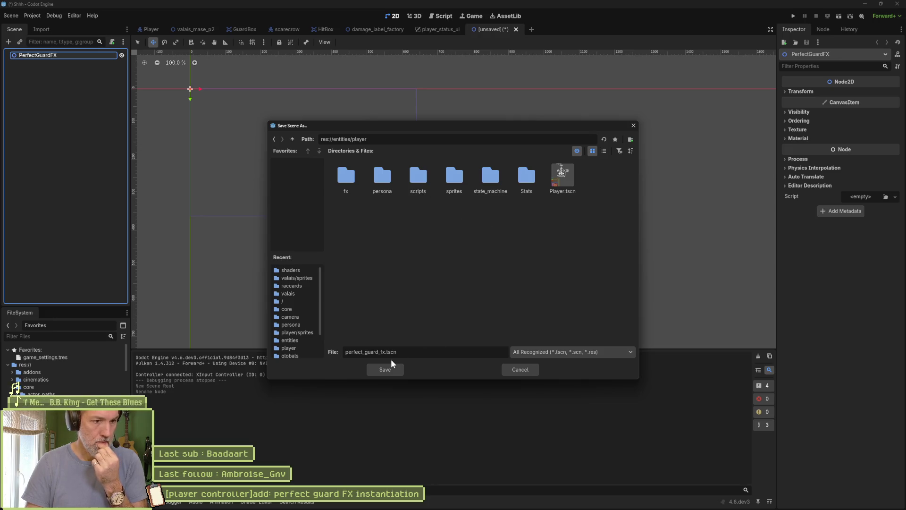
left_click(374, 351)
left_click_drag(385, 352, 347, 357)
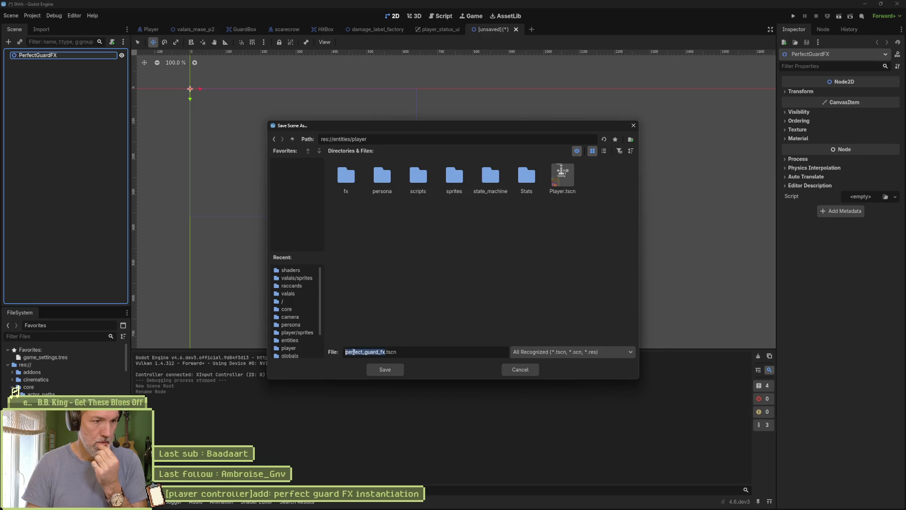
type("Perf")
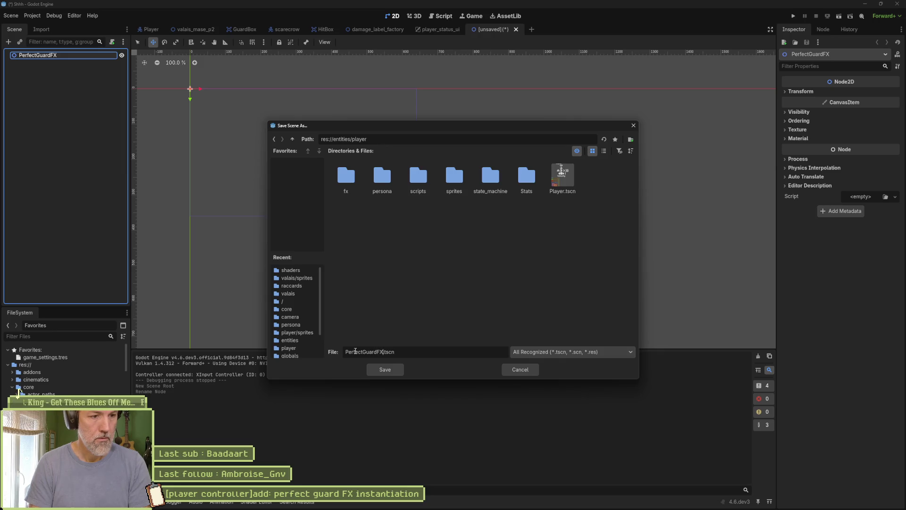
key("Return")
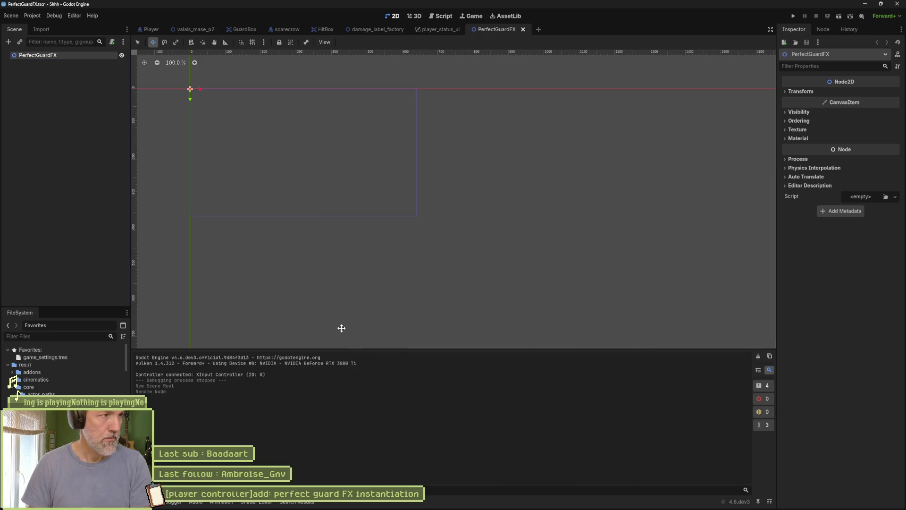
Add Sprite2D and AnimationPlayer children under the PerfectGuardFX root, then save the scene.
key("ctrl+a")
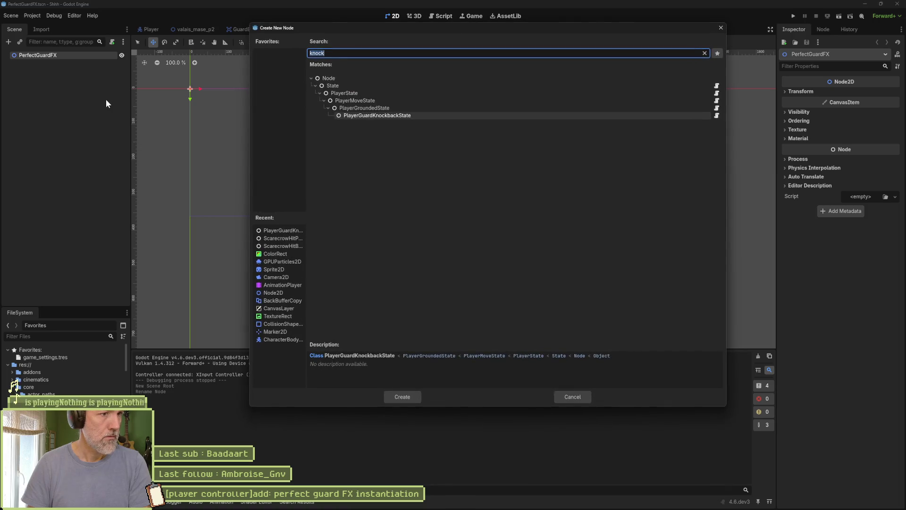
type("sprite")
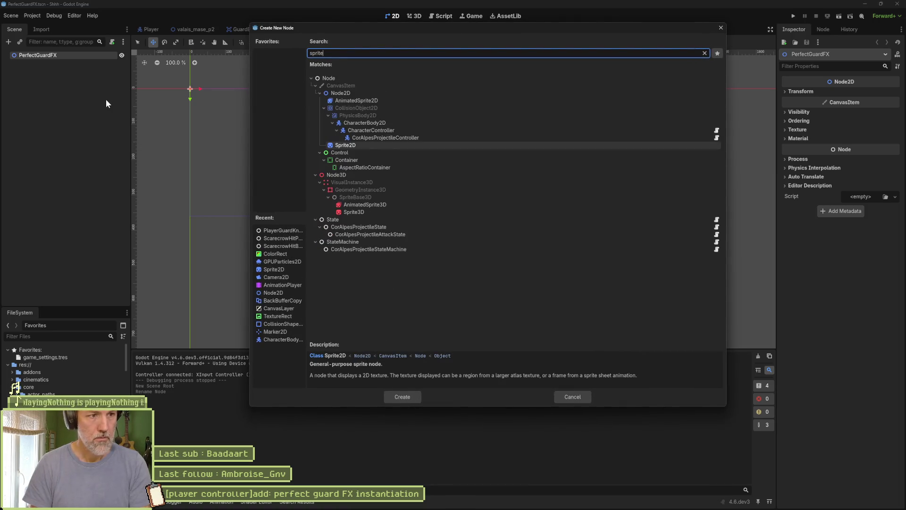
key("Return")
left_click(77, 56)
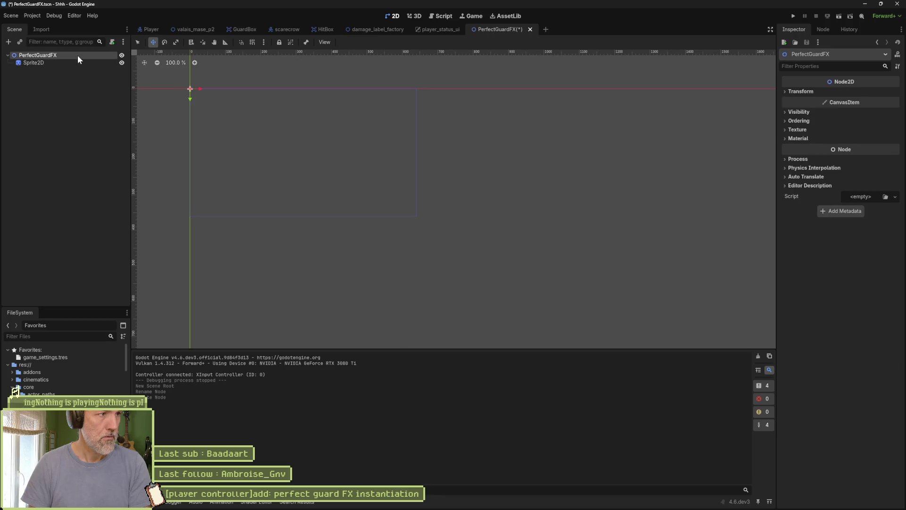
key("ctrl+a")
type("animation")
key("Up")
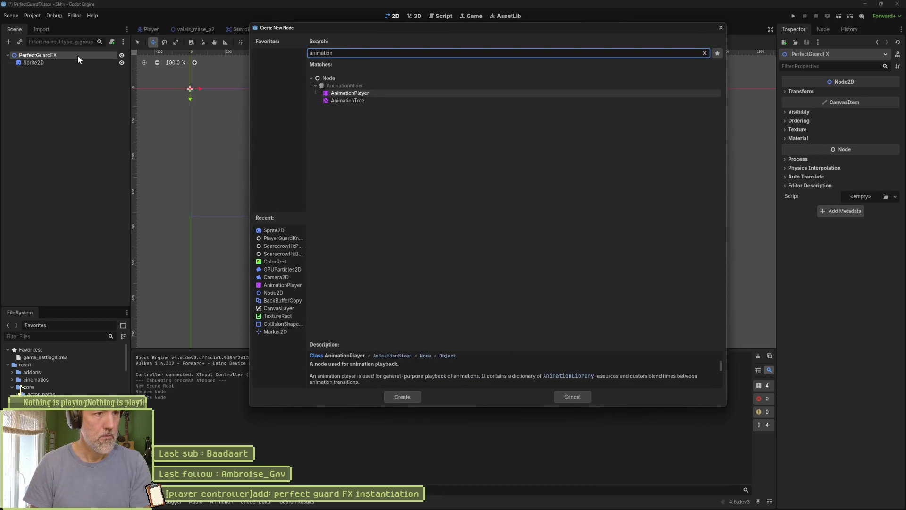
key("Return")
left_click(75, 62)
key("ctrl+s")
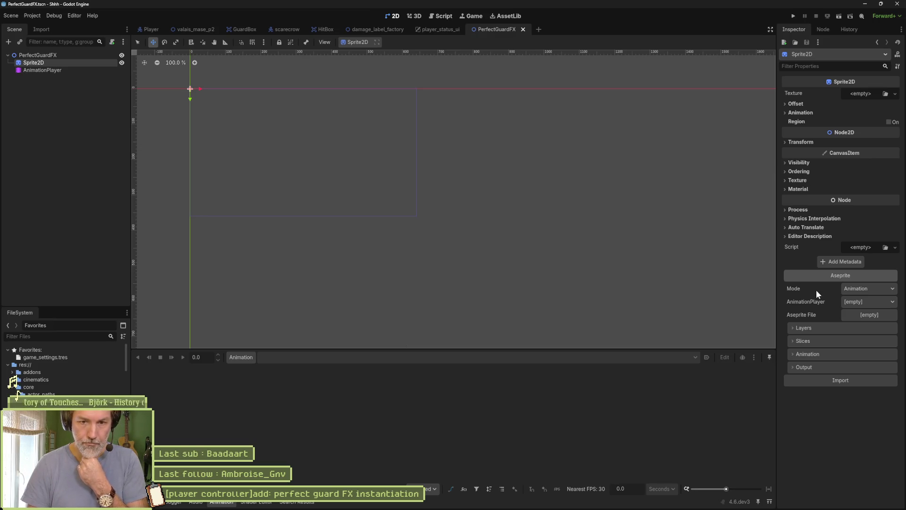
Link the Sprite2D's Aseprite importer to AnimationPlayer and an Aseprite file in res://entities/player.
left_click(855, 301)
left_click(862, 321)
left_click(874, 316)
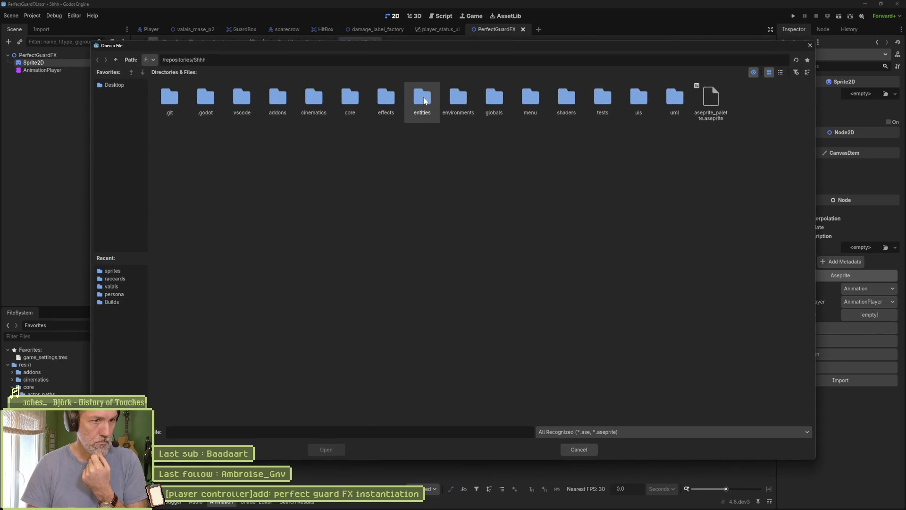
double_click(423, 100)
double_click(204, 98)
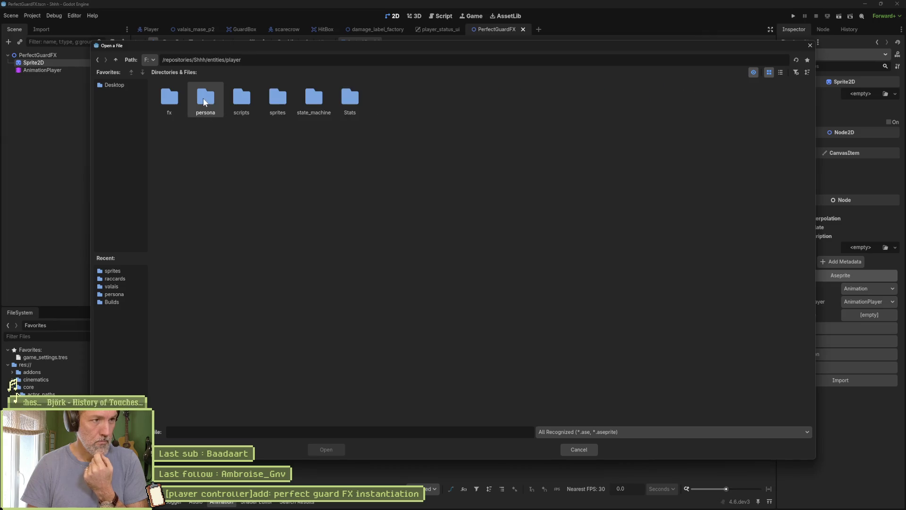
double_click(242, 104)
double_click(179, 97)
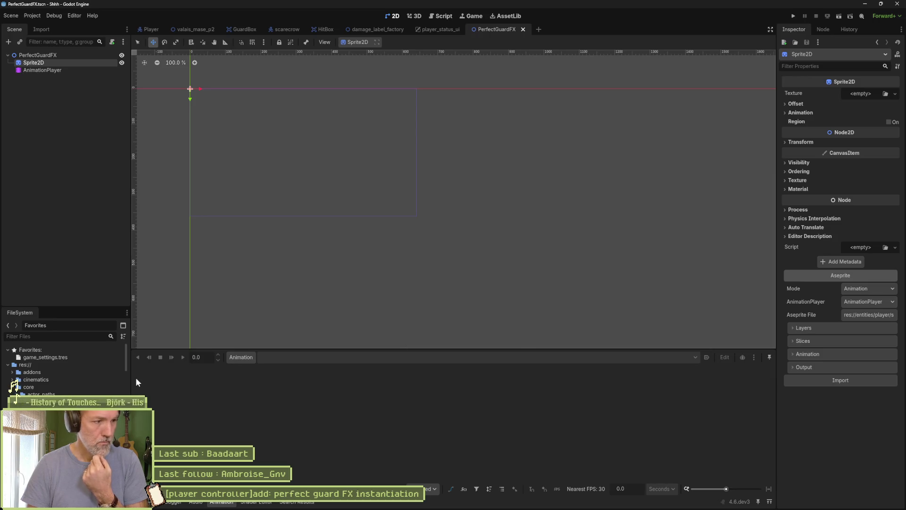
Collapse the core folder in the FileSystem dock and recheck the Aseprite settings.
left_click(13, 387)
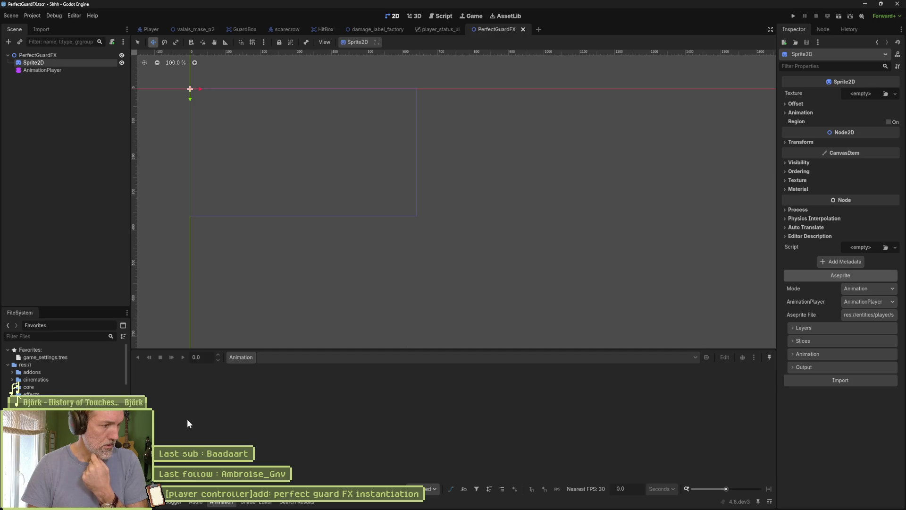
scroll(62, 368, "down", 3)
scroll(61, 368, "down", 3)
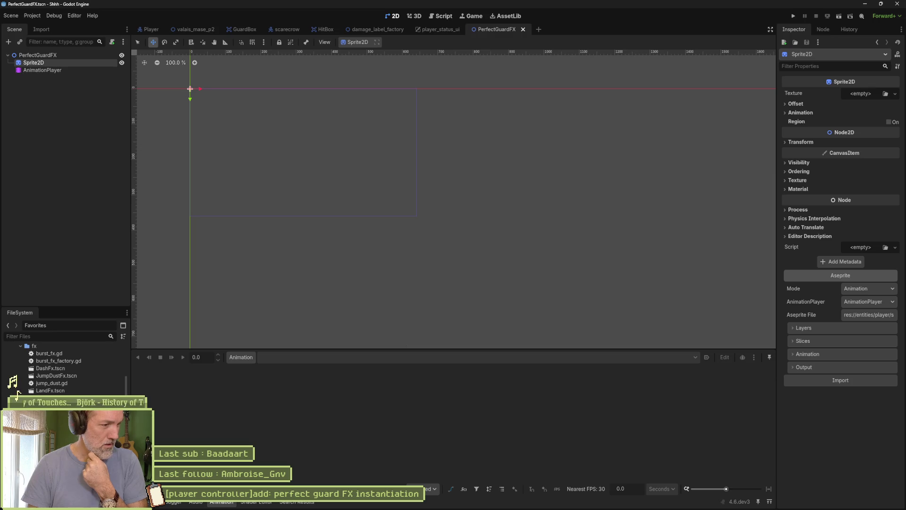
mouse_move(52, 406)
left_mouse_down()
mouse_move(24, 348)
mouse_move(18, 391)
left_mouse_up()
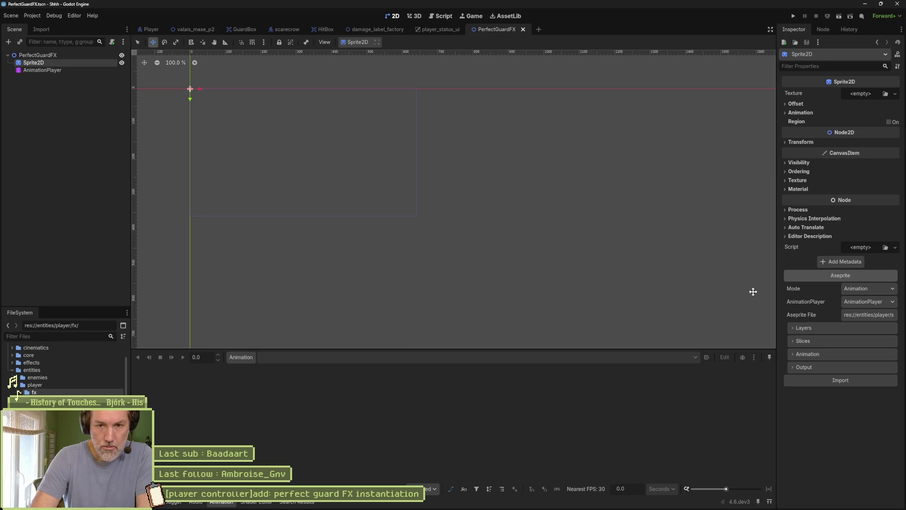
left_click(863, 321)
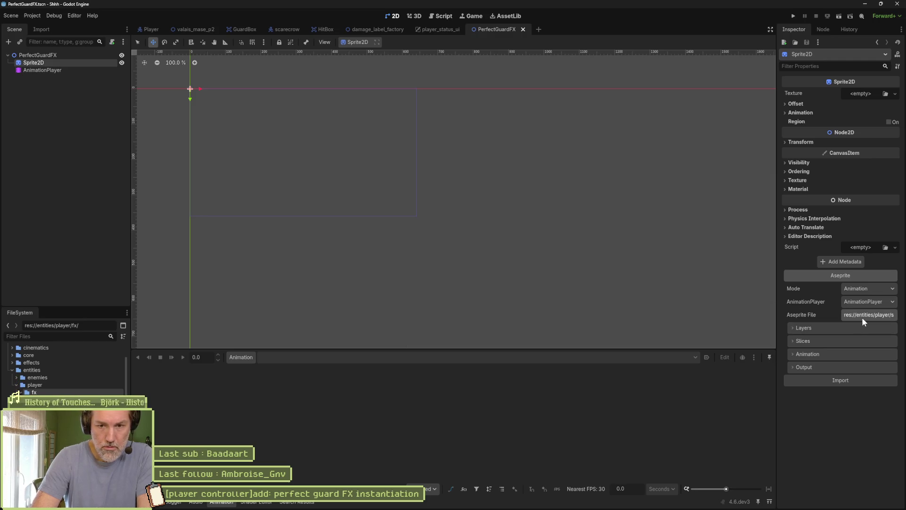
Import the perfect_guard_fx Aseprite animation, excluding the bg layer and keeping only visible layers.
left_click(855, 380)
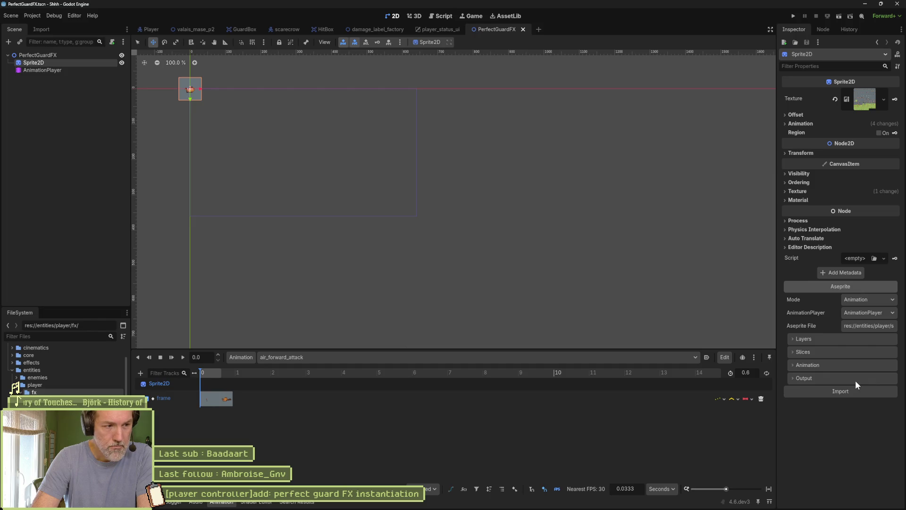
left_click(552, 358)
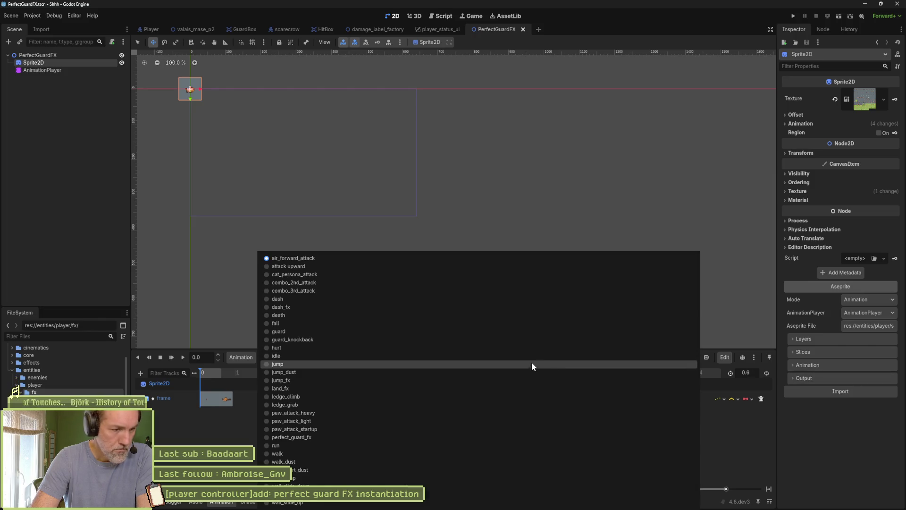
left_click(456, 435)
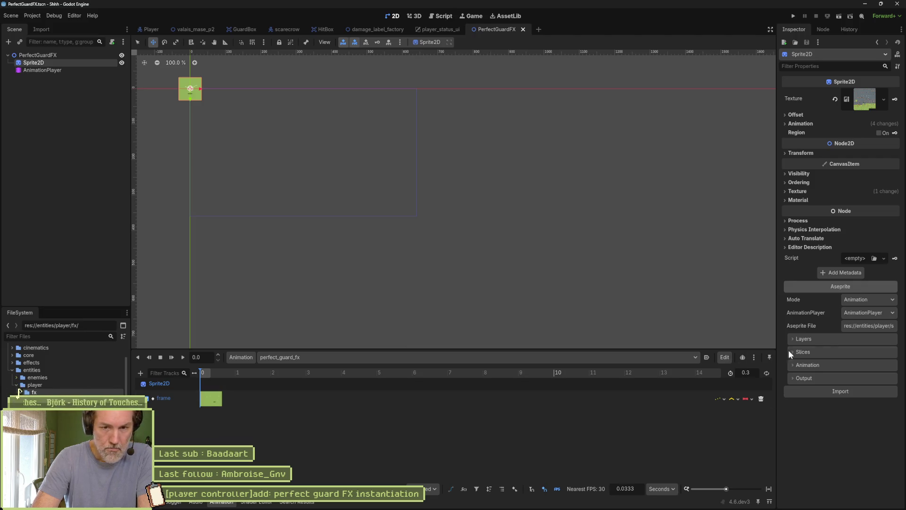
left_click(850, 338)
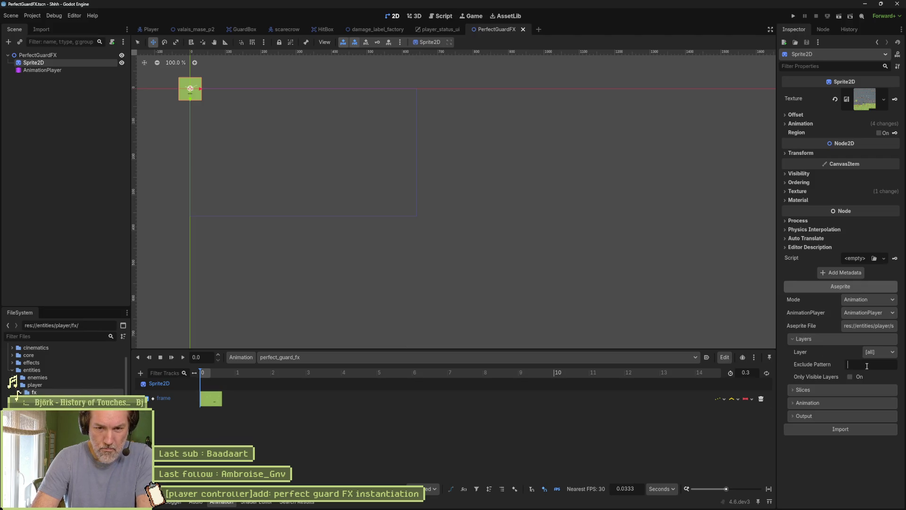
type("bg")
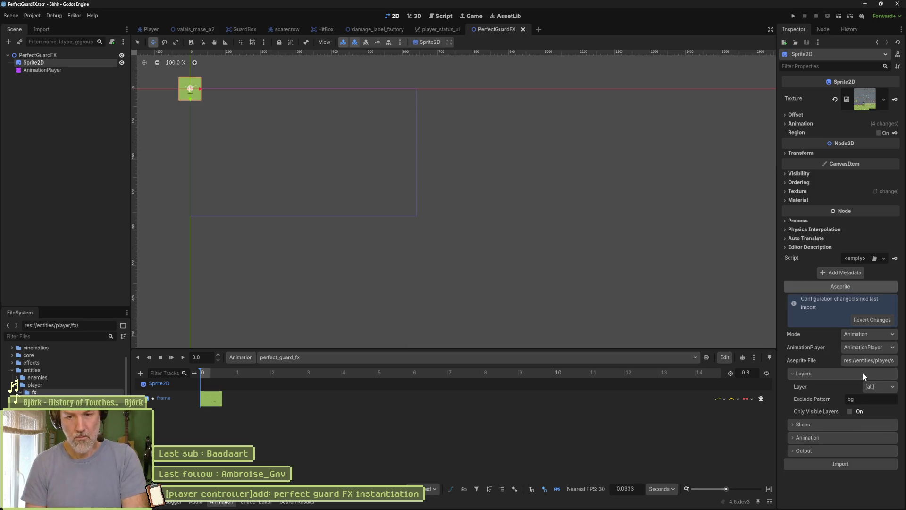
left_click(849, 411)
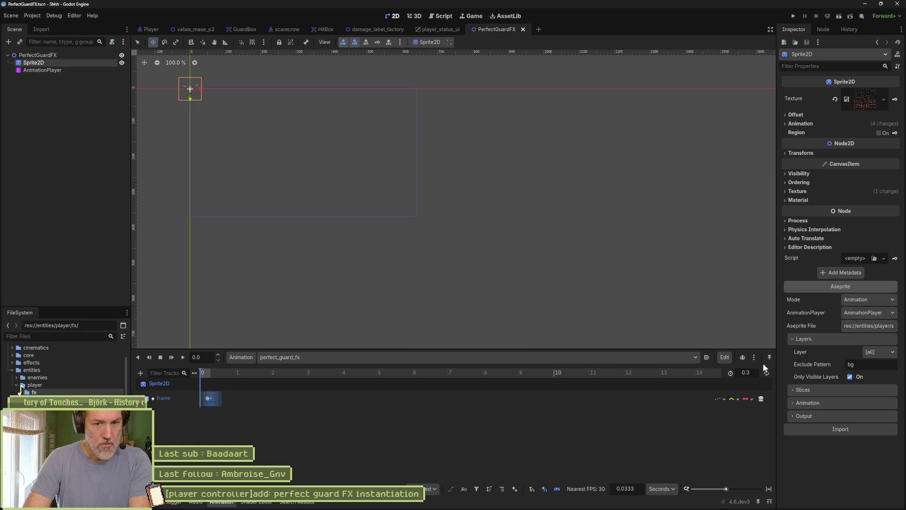
Set the 0.3 s perfect_guard_fx animation to autoplay on load and stop the preview.
left_click(768, 488)
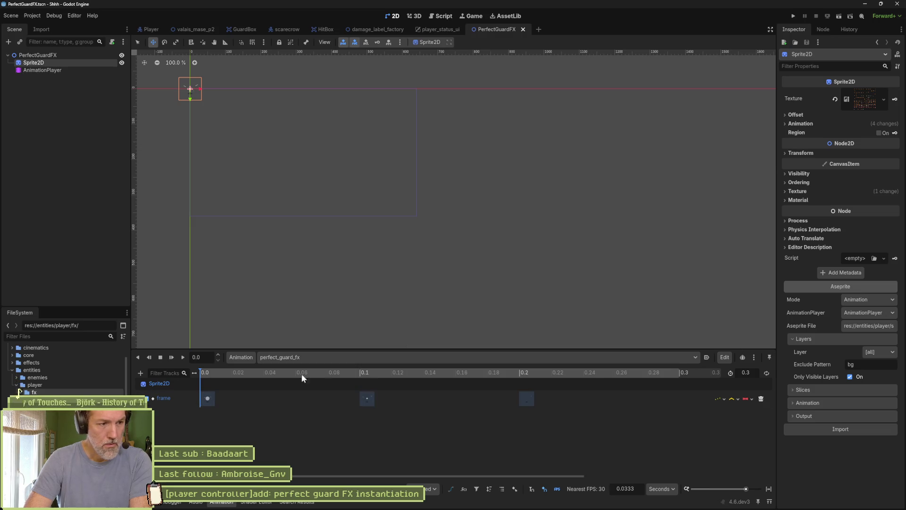
left_click(707, 357)
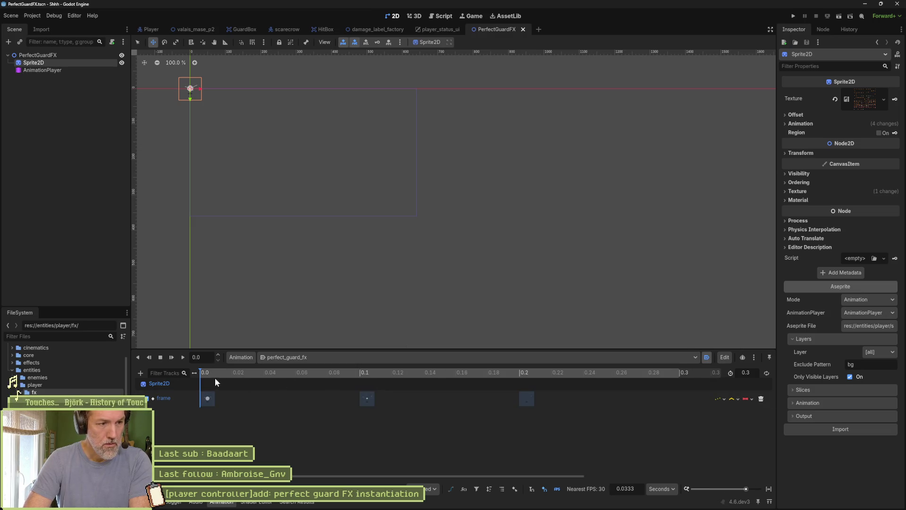
left_click(160, 357)
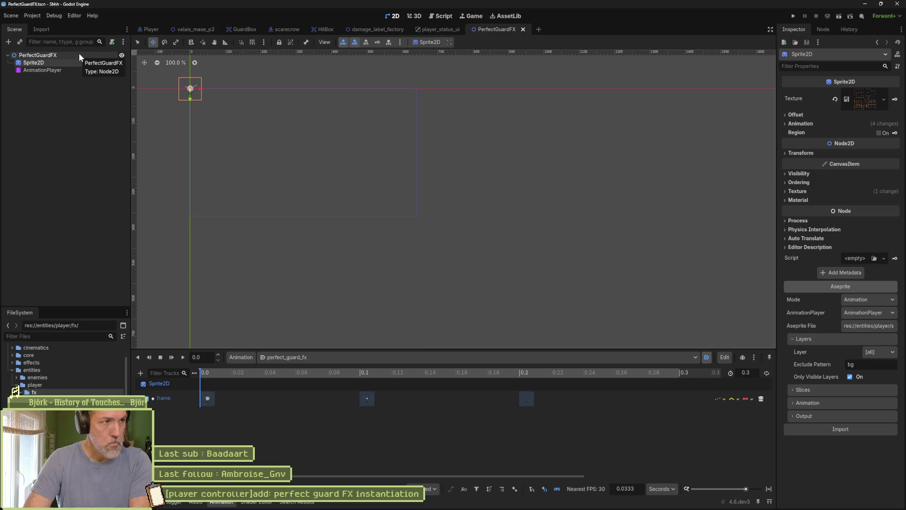
Close the player_status_ui, HitBox, damage_label_factory, scarecrow and GuardBox scene tabs.
middle_click(435, 30)
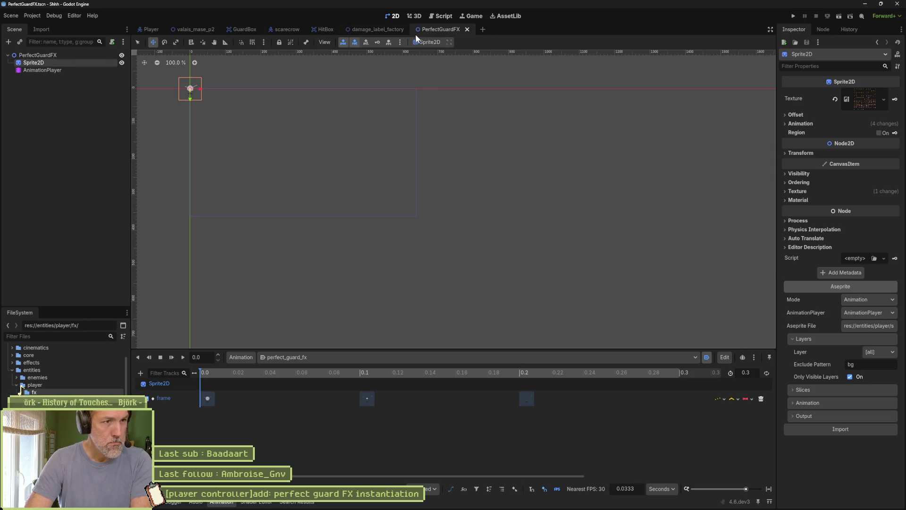
middle_click(378, 29)
middle_click(325, 29)
middle_click(288, 29)
middle_click(243, 29)
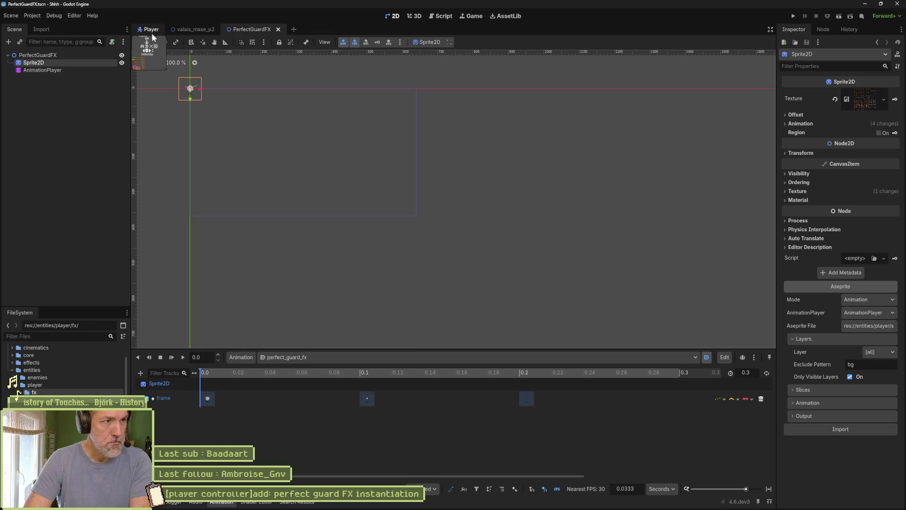
In the Player scene, open the Guard state's player_guard_state.gd script.
left_click(148, 31)
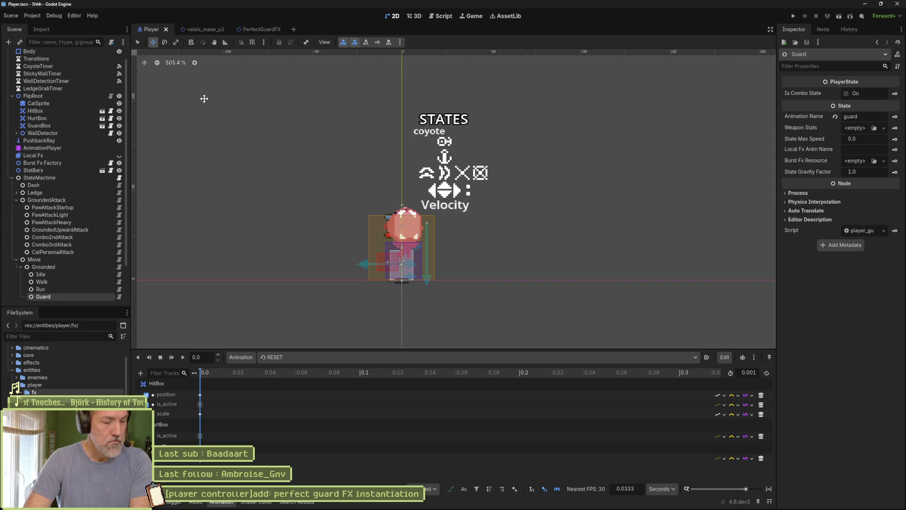
scroll(104, 259, "down", 3)
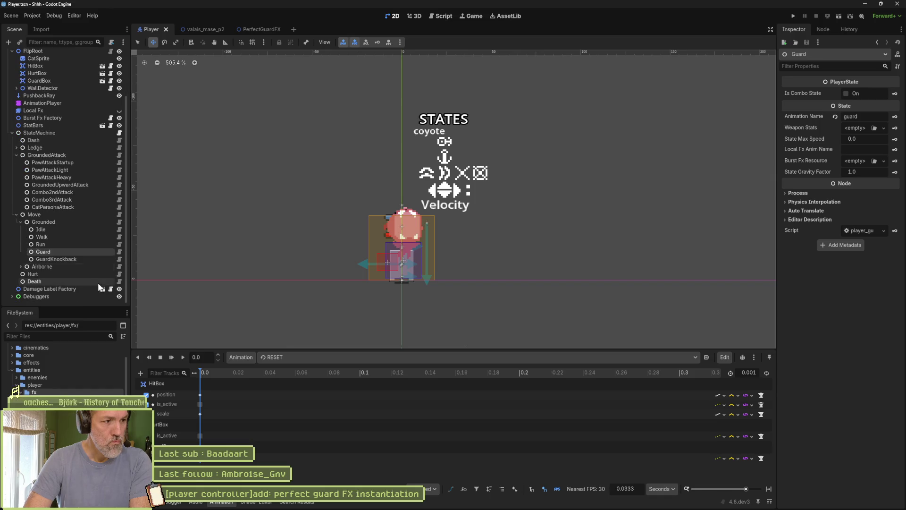
left_click(119, 253)
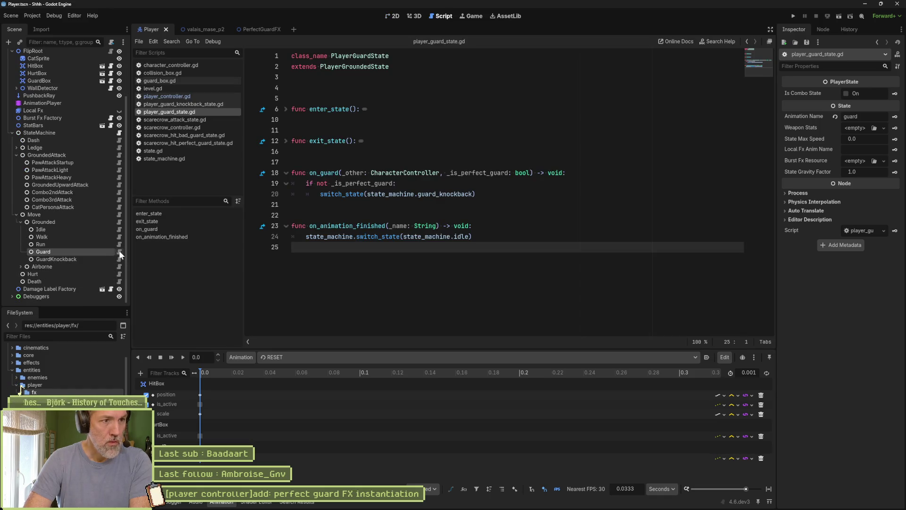
left_click(358, 97)
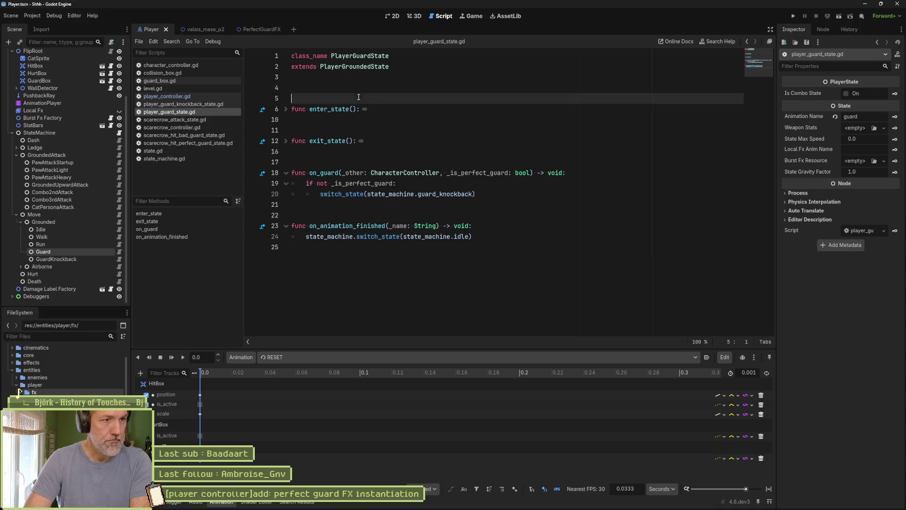
key("Return")
key("Return")
key("Return")
key("Up")
key("Up")
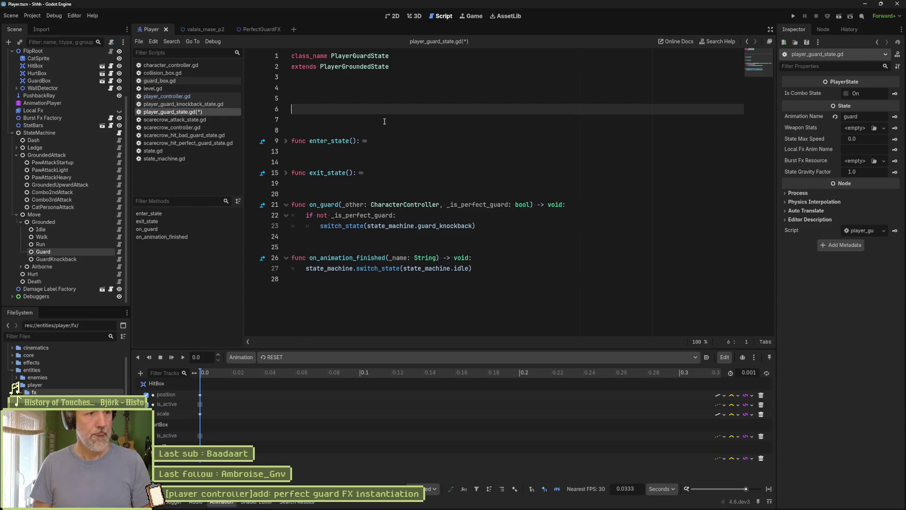
type("}")
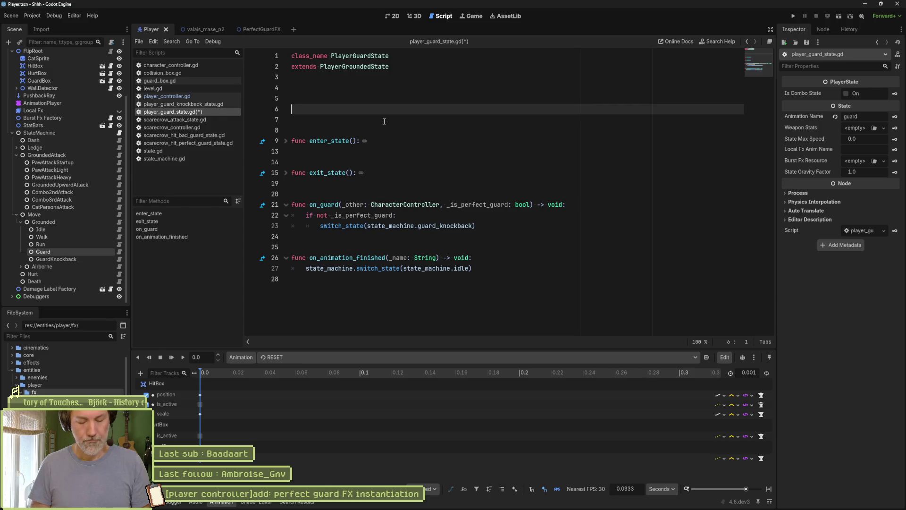
type("@export var ")
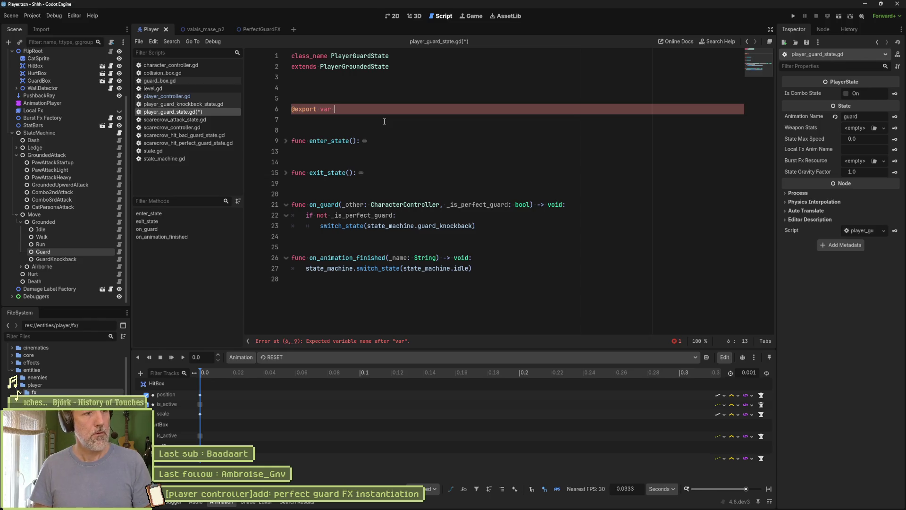
type("impact_fx: Pack")
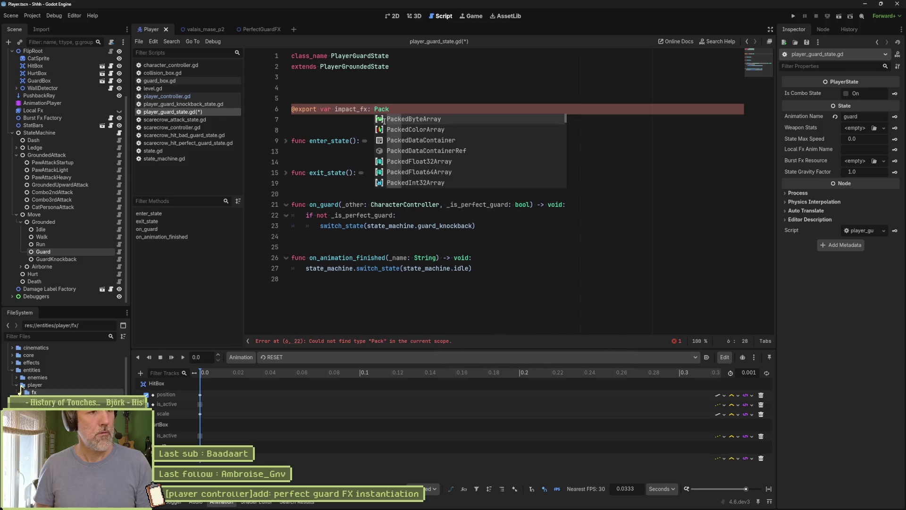
type("edS")
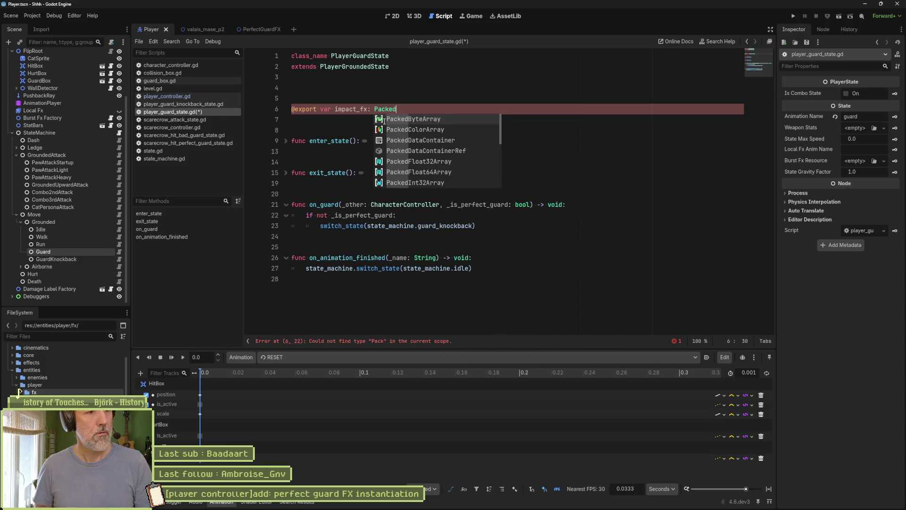
key("Return")
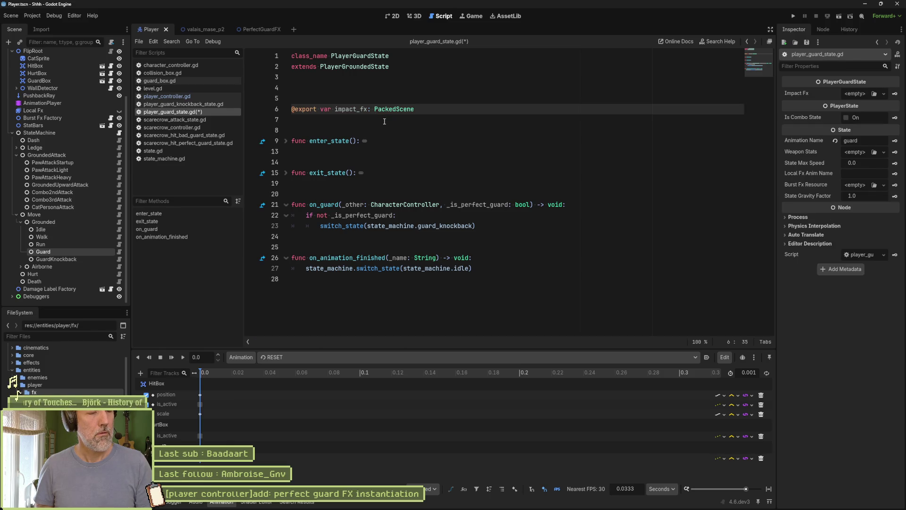
Tidy the blank lines around the exported impact_fx variable.
key("Up")
key("Return")
key("Down")
key("Down")
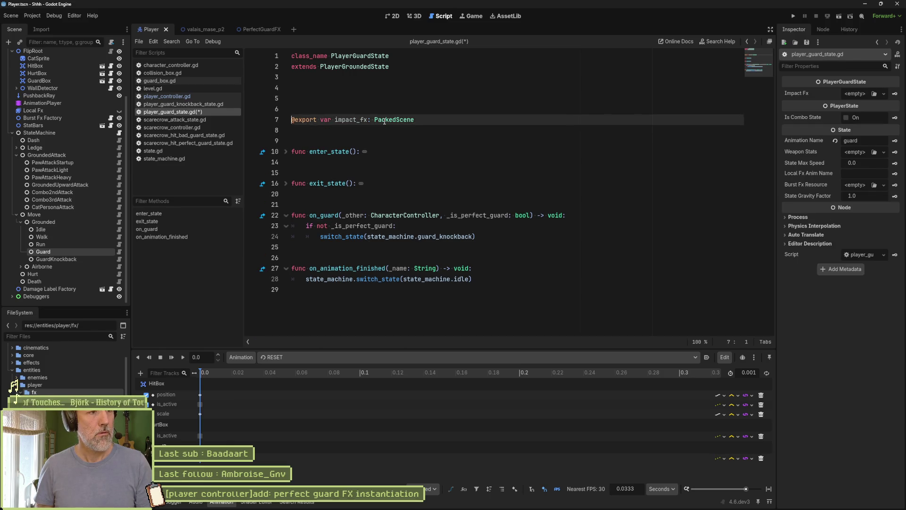
key("Return")
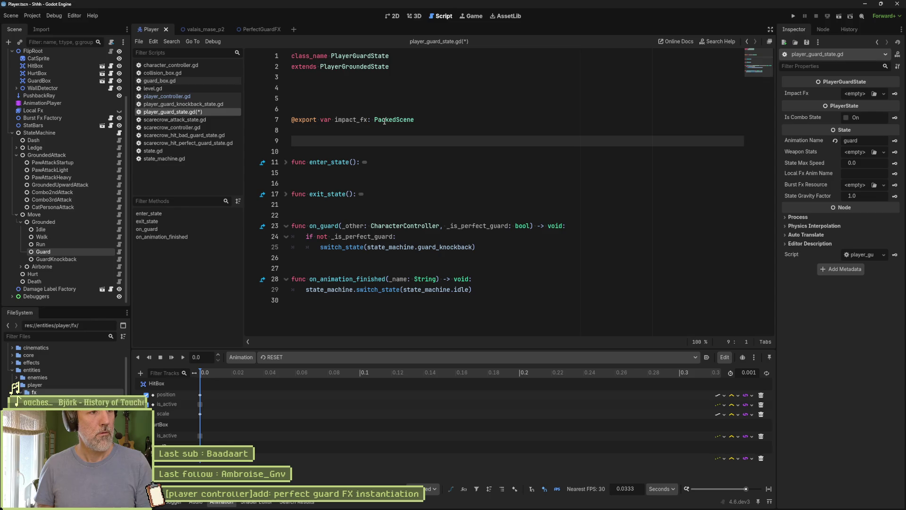
key("Up")
key("Up")
key("Up")
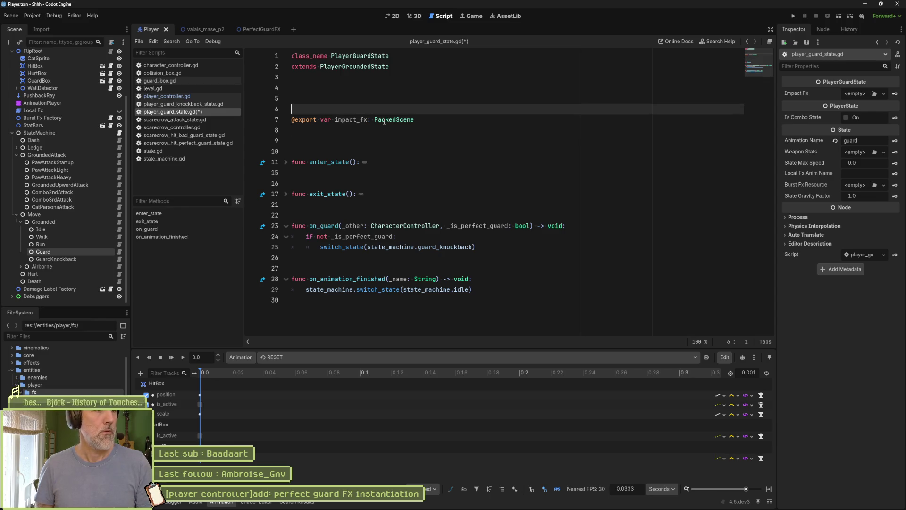
key("ctrl+End")
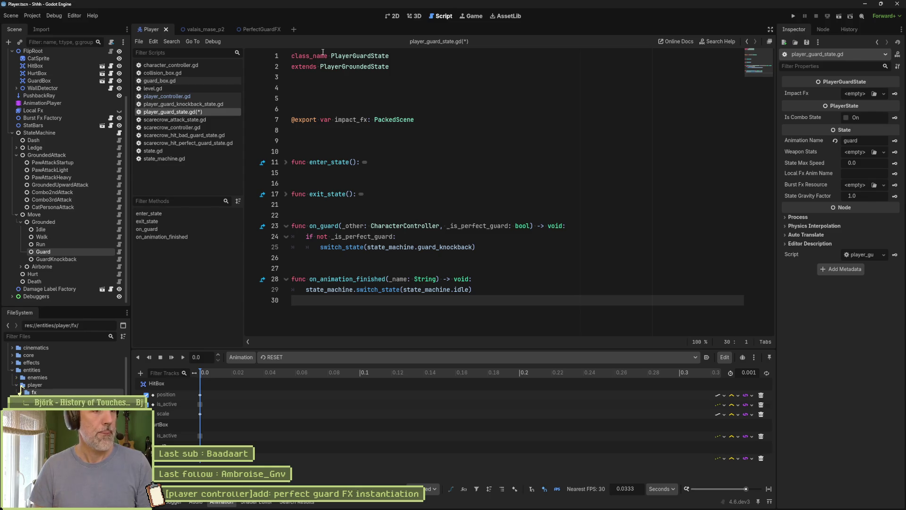
left_click(401, 88)
key("Delete")
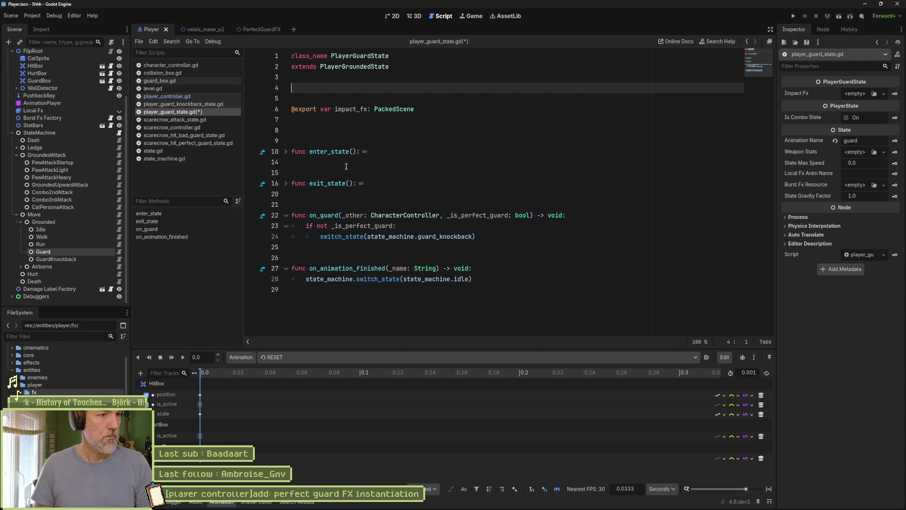
Add a 'var impact_fx_instance' declaration below the export.
left_click(287, 153)
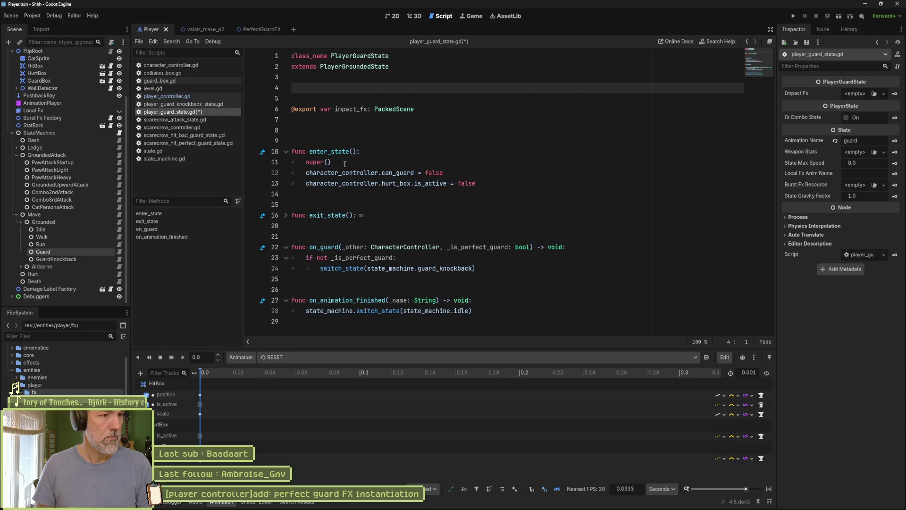
left_click(487, 183)
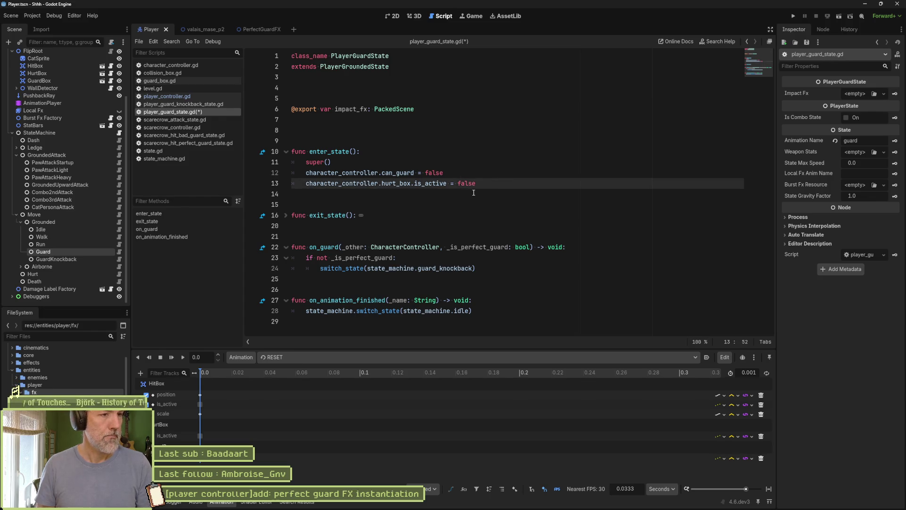
key("Up")
key("Up")
key("Up")
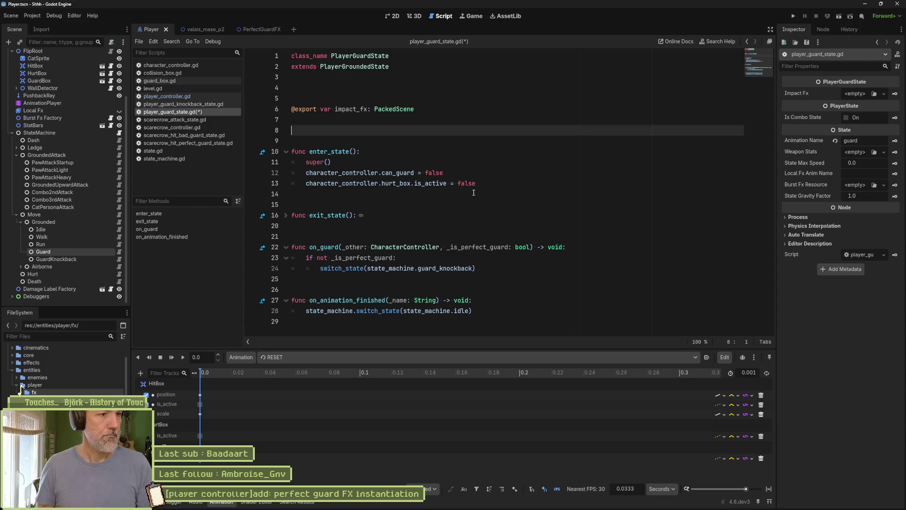
type("r impact_fx_instance")
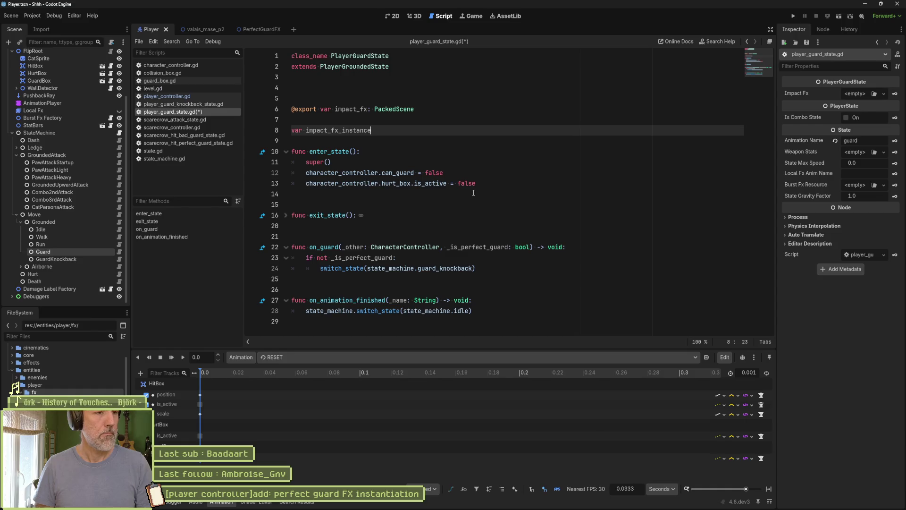
key("Return")
key("Return")
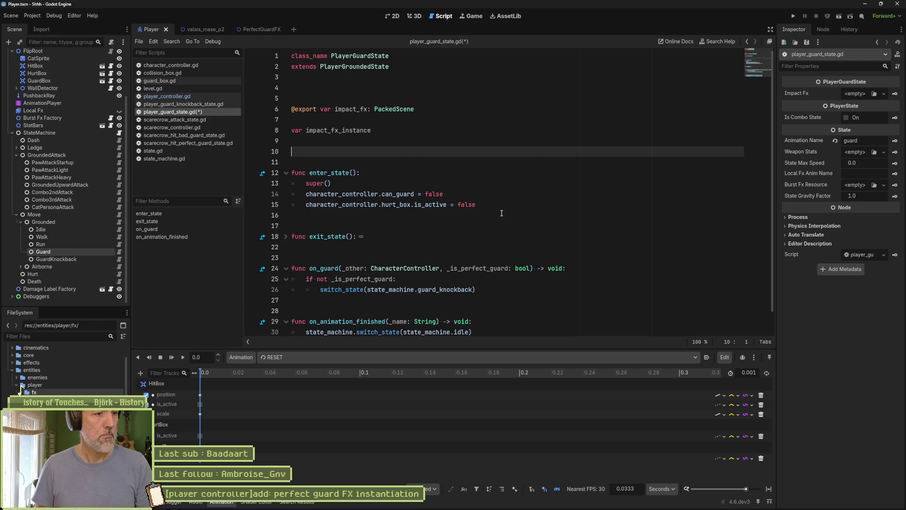
key("Down")
key("Down")
key("Down")
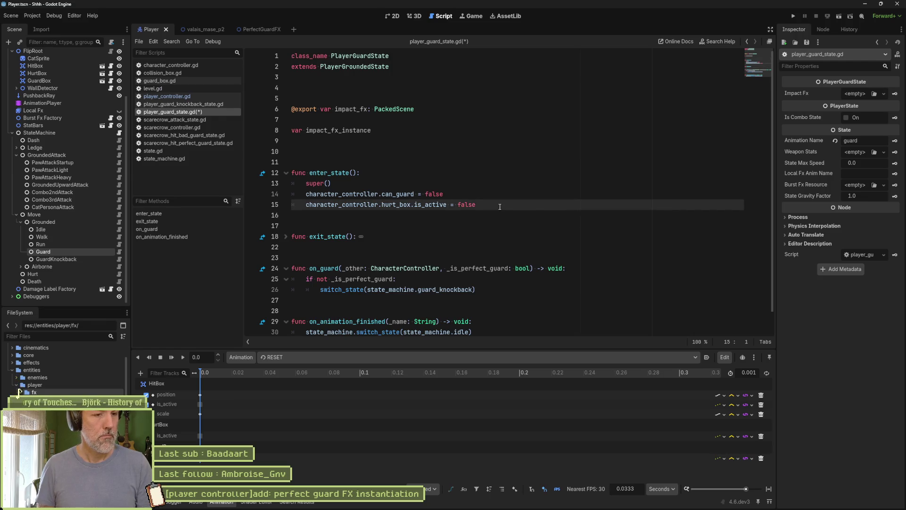
In enter_state, assign impact_fx.instantiate() to impact_fx_instance and save.
left_click(499, 207)
key("Return")
key("Return")
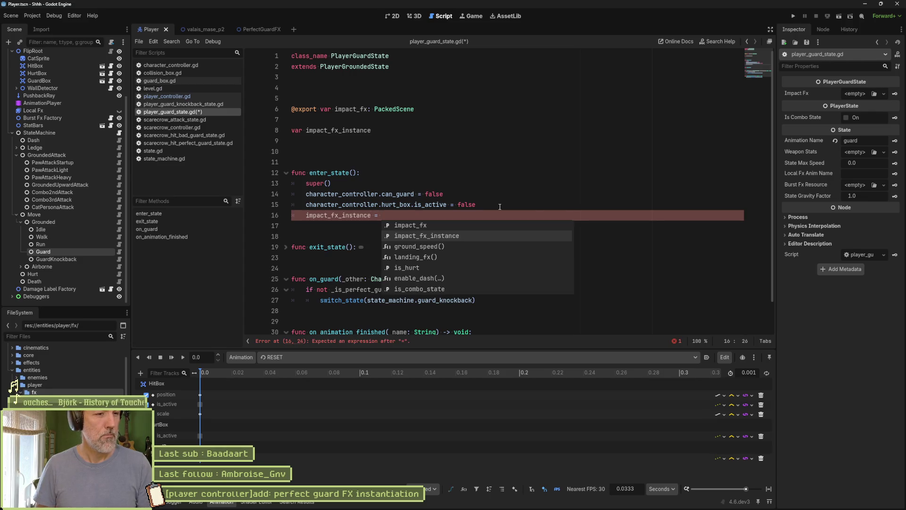
key("Up")
key("Return")
type(".in")
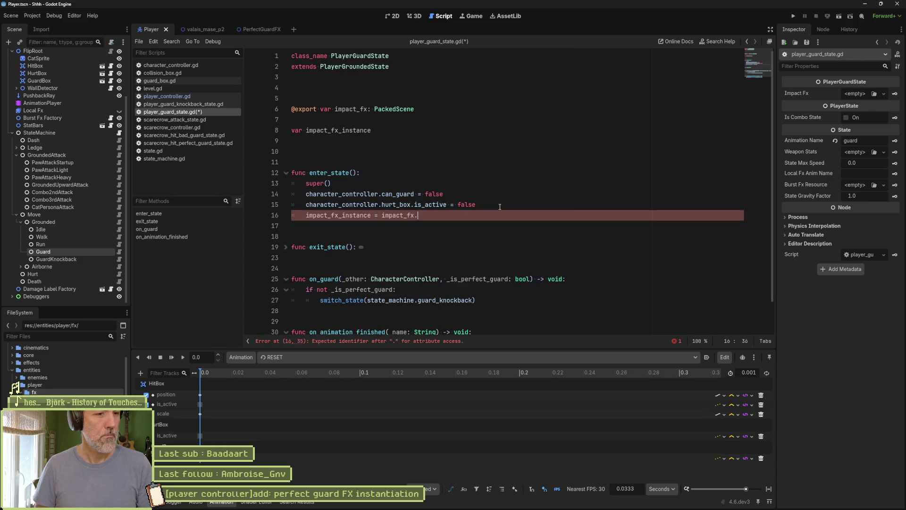
key("Return")
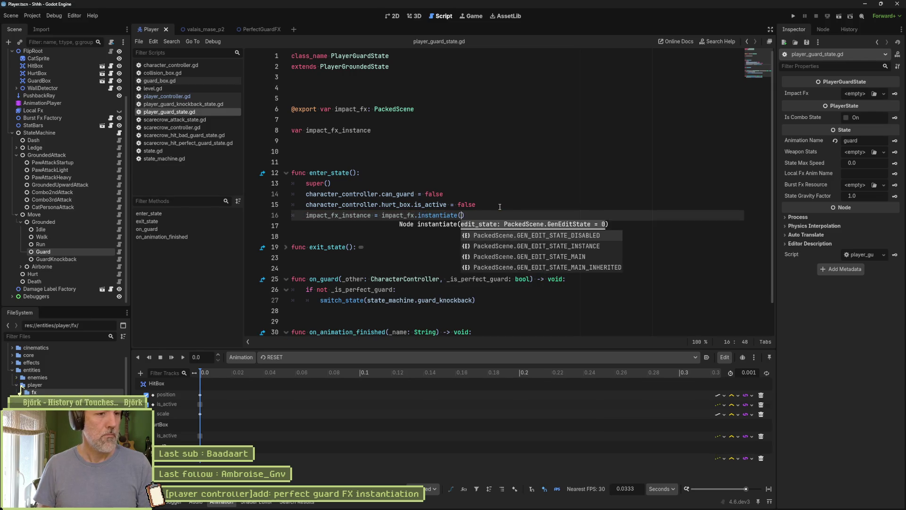
left_click(477, 215)
key("ctrl+s")
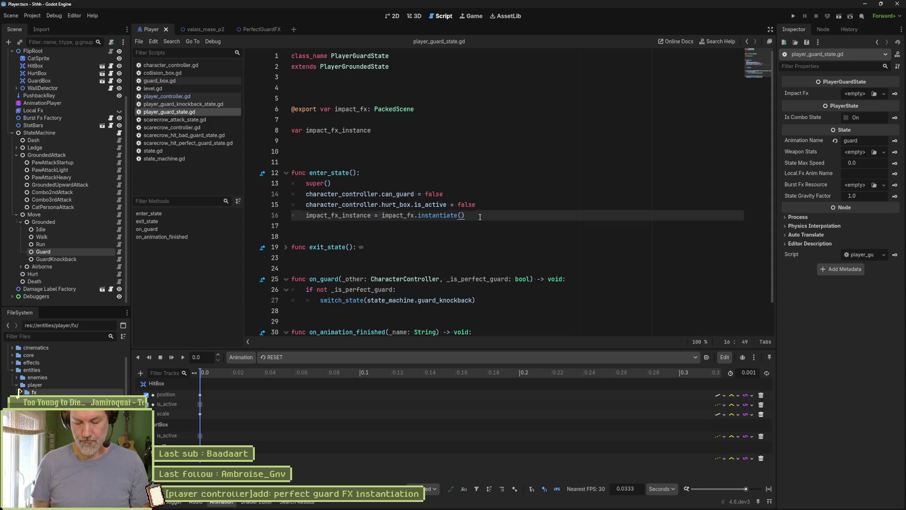
Call add_child(impact_fx_instance) after the instantiate line and save.
key("Return")
type("add_child(")
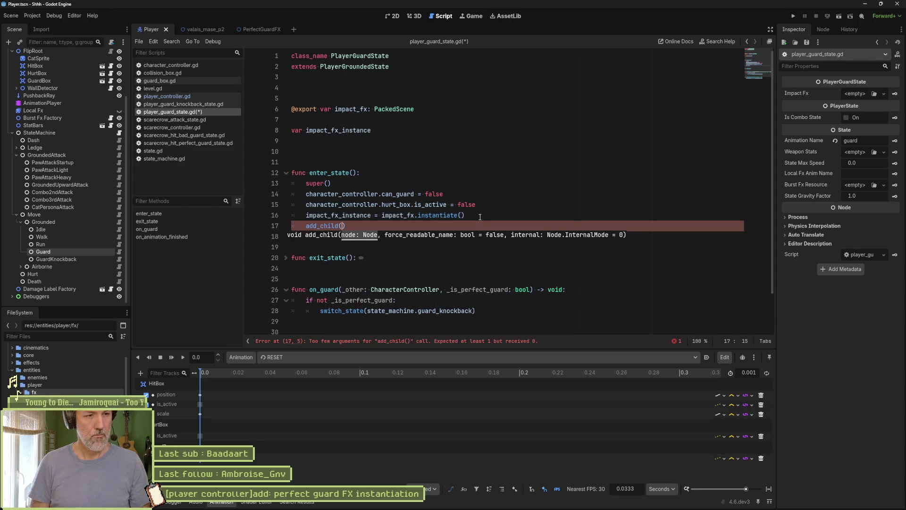
key("Down")
key("Return")
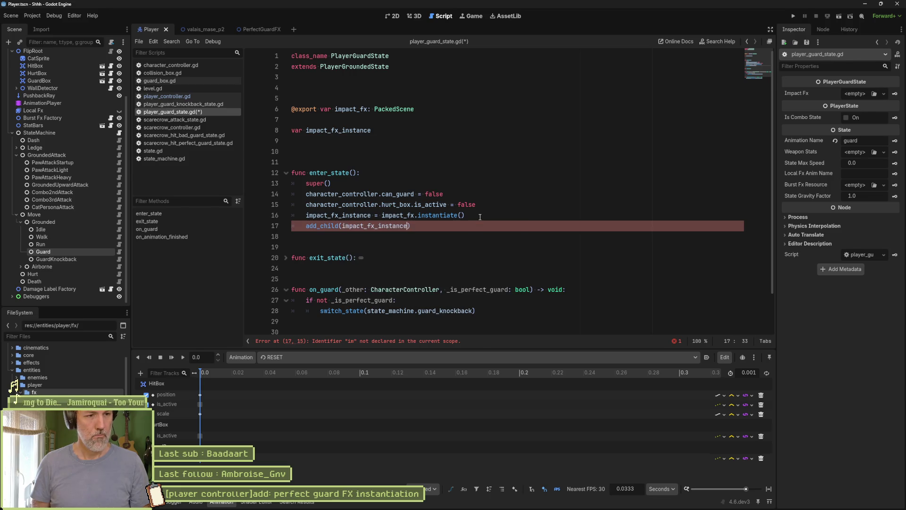
key("ctrl+s")
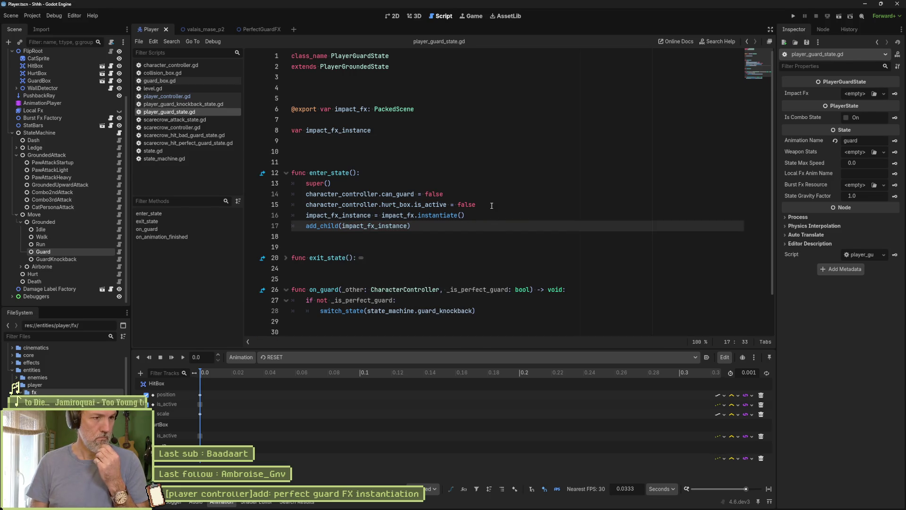
Assign the PerfectGuardFX scene to the Guard state's Impact Fx property.
left_click(71, 257)
left_click(70, 252)
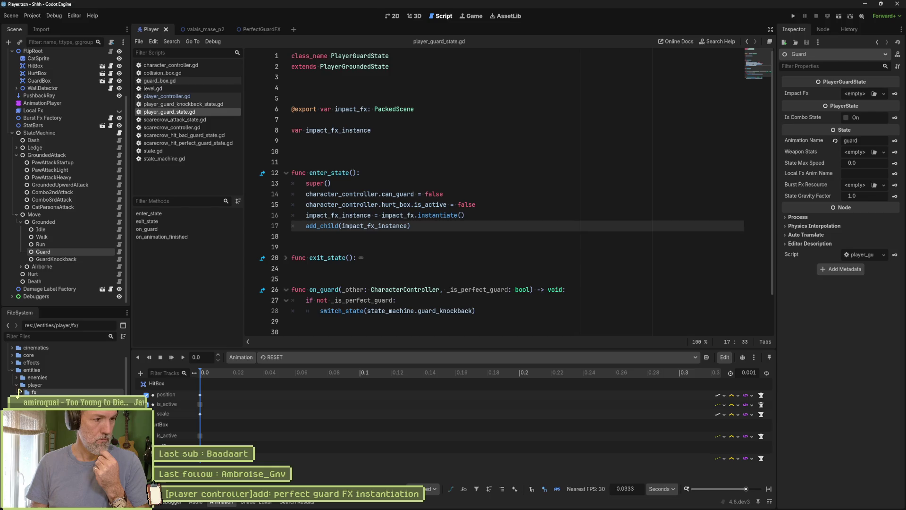
mouse_move(43, 400)
left_mouse_down()
mouse_move(614, 211)
mouse_move(861, 94)
left_mouse_up()
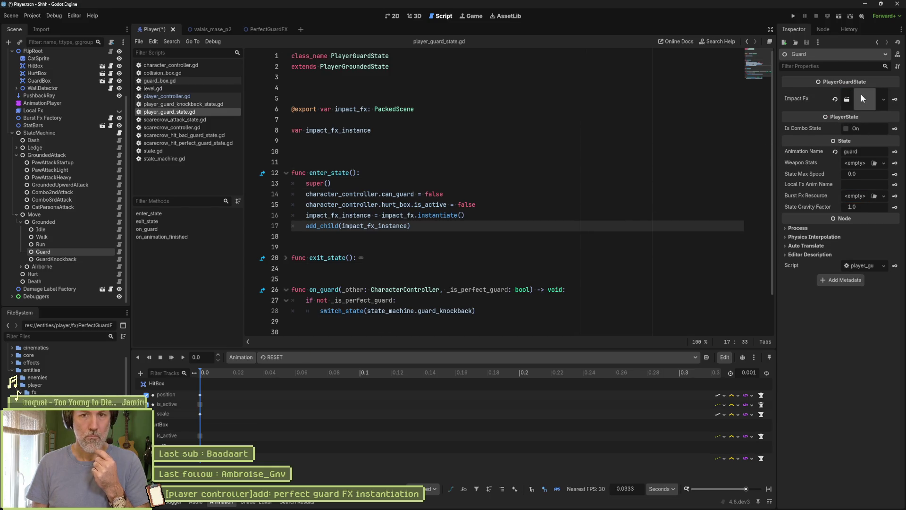
Run the valais_mase_p2 level and move the player right and left to test.
left_click(208, 29)
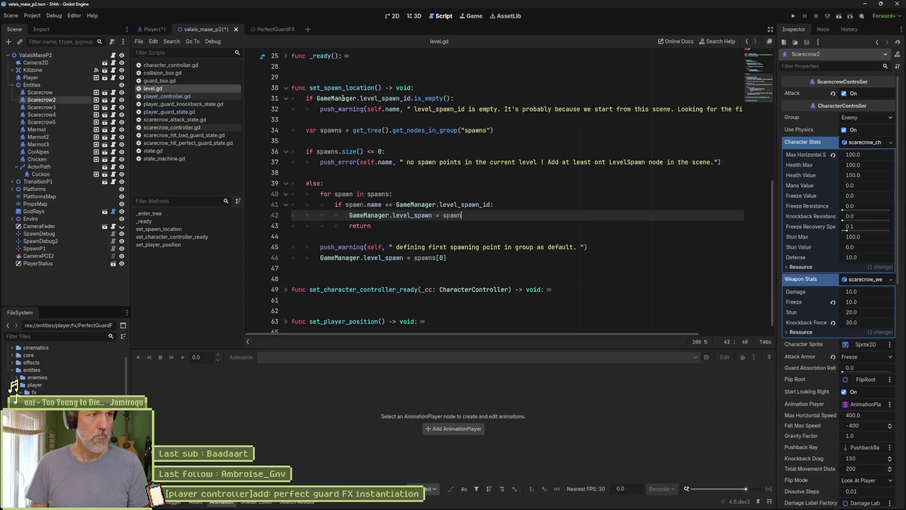
key("F6")
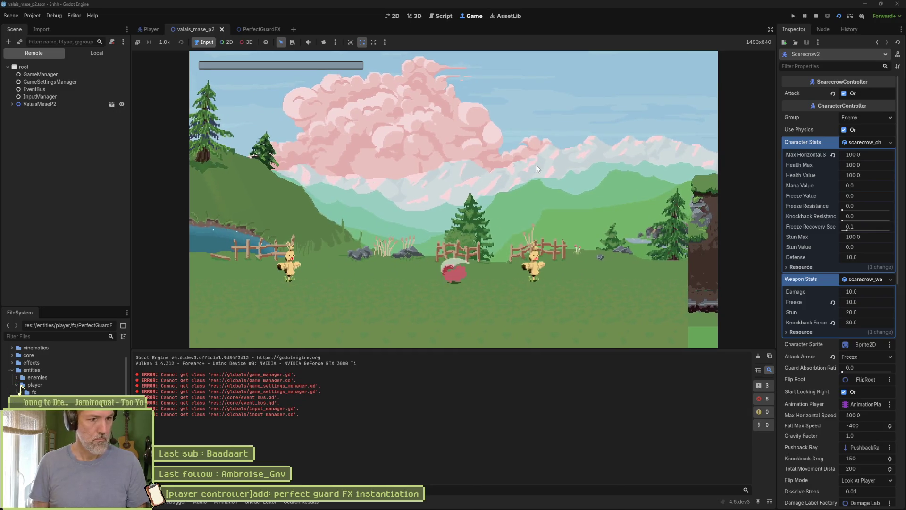
key("Right")
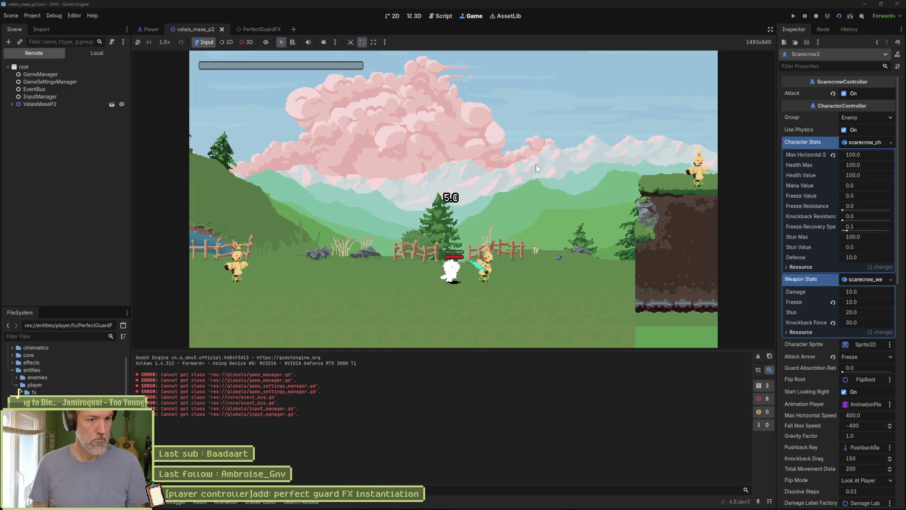
key("Left")
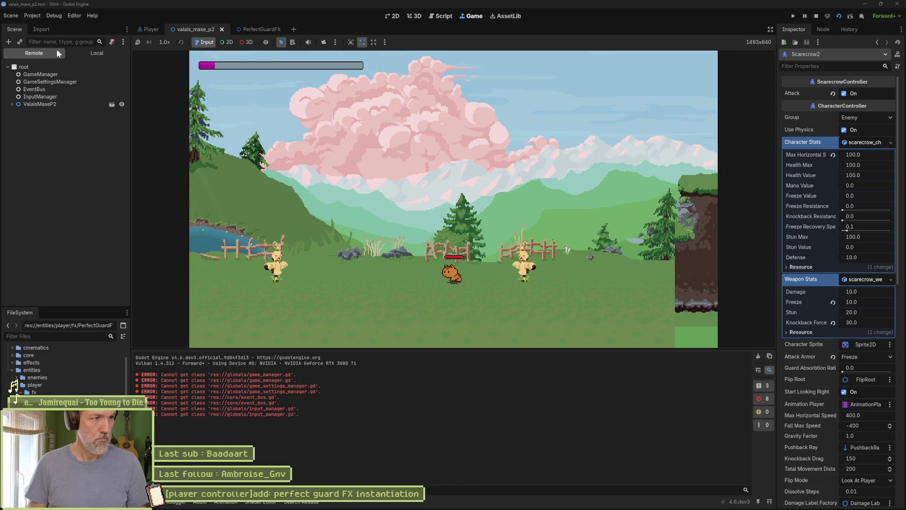
left_click(11, 104)
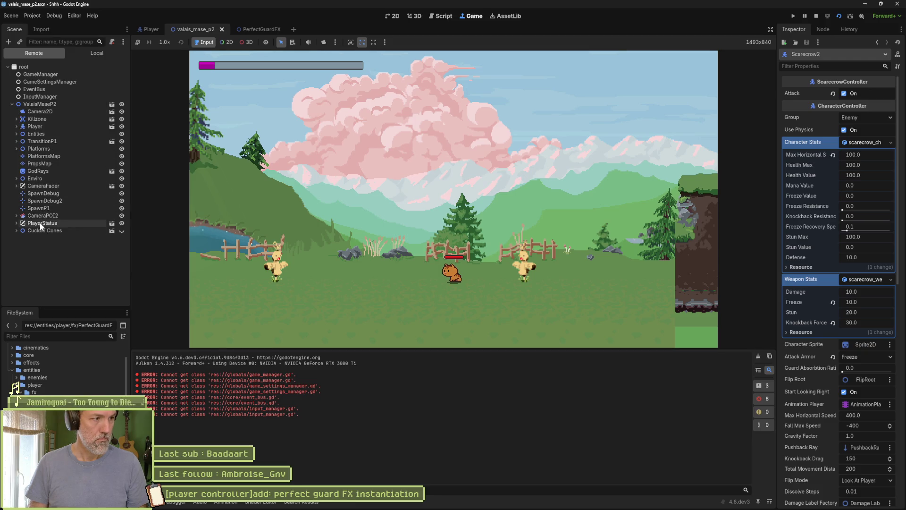
Expand the remote tree down through Player > StateMachine > Move > Grounded > Guard.
left_click(17, 179)
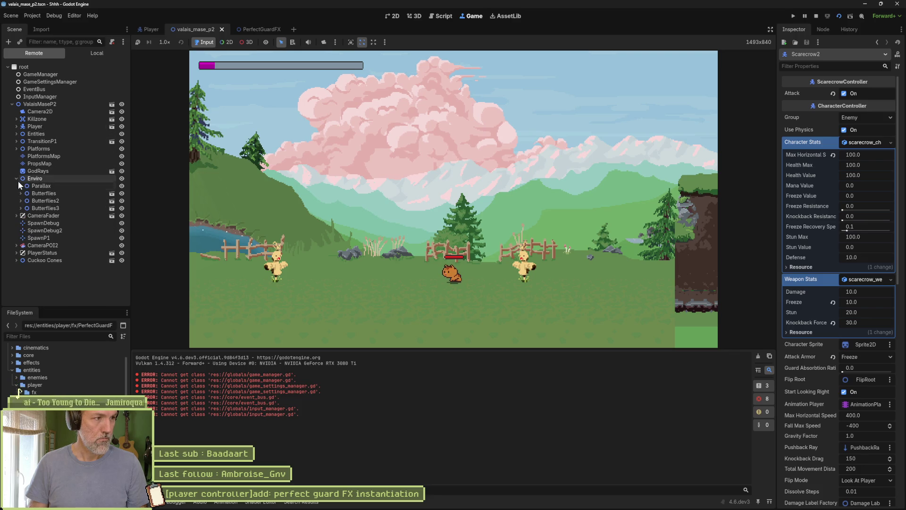
left_click(16, 179)
left_click(16, 126)
scroll(15, 126, "down", 1)
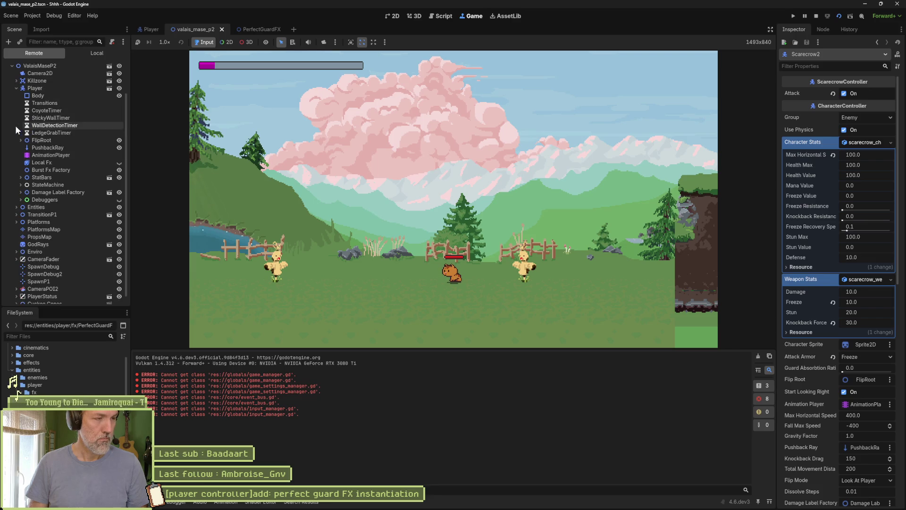
left_click(20, 184)
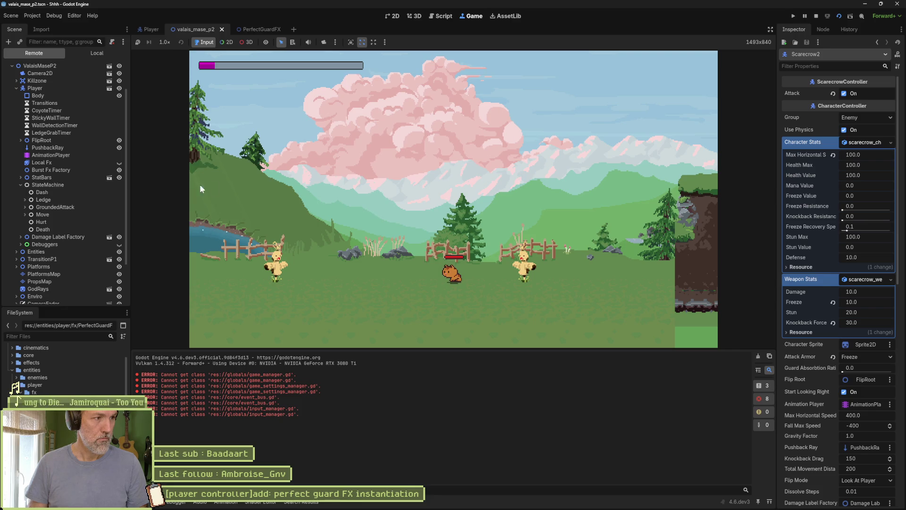
left_click(25, 207)
left_click(25, 266)
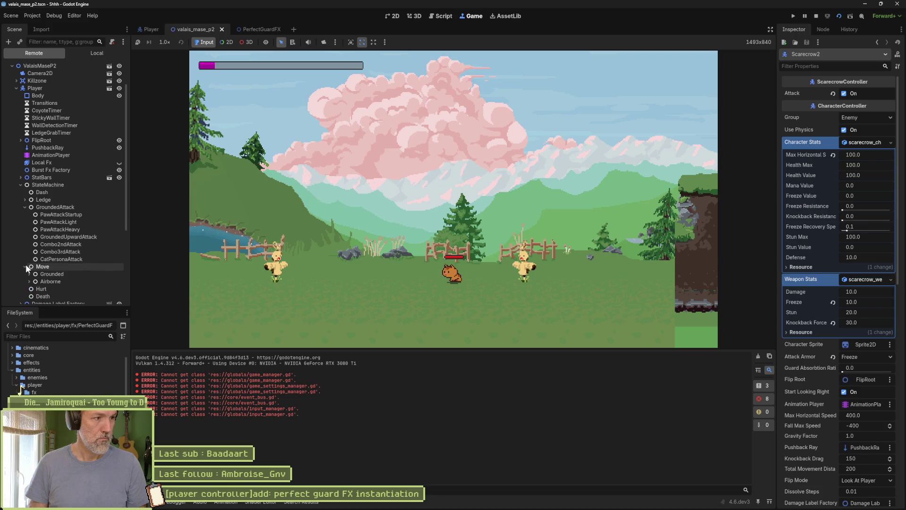
scroll(46, 256, "down", 2)
left_click(28, 244)
left_click(33, 274)
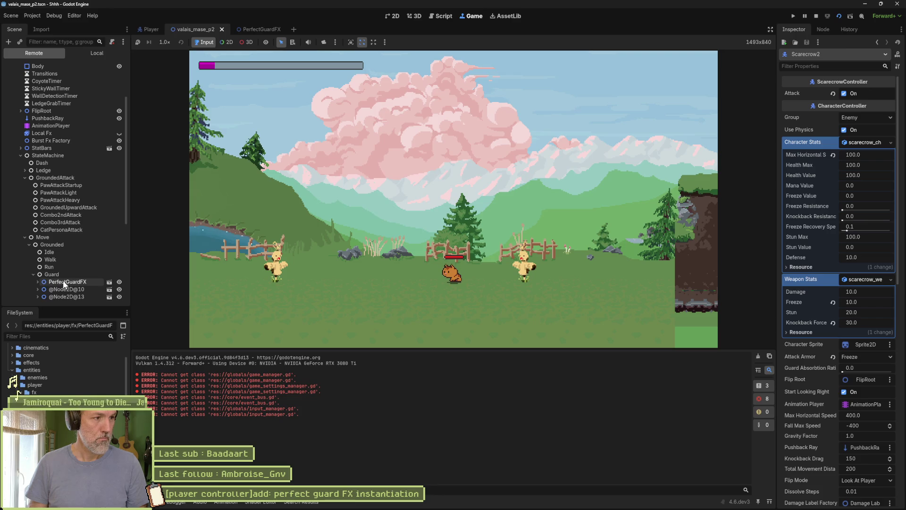
scroll(67, 275, "down", 4)
left_click(76, 224)
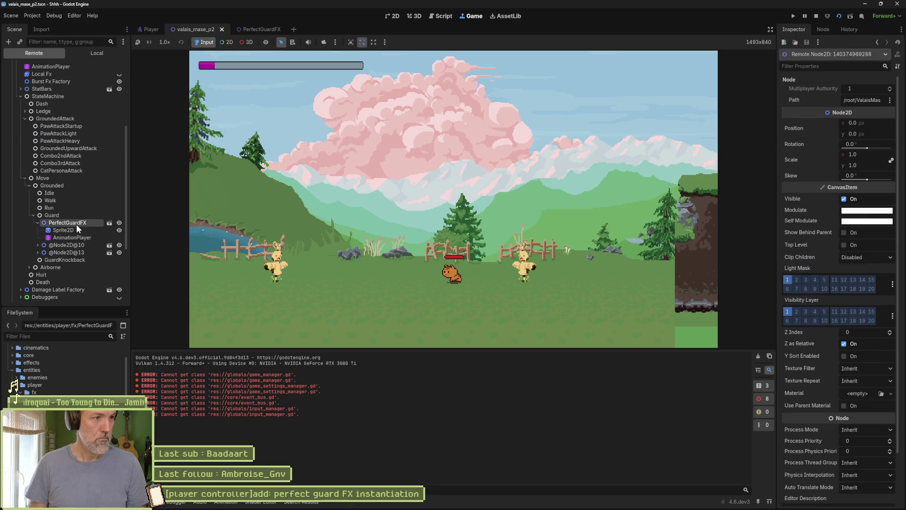
left_click(66, 245)
left_click(37, 245)
left_click(66, 267)
left_click(38, 267)
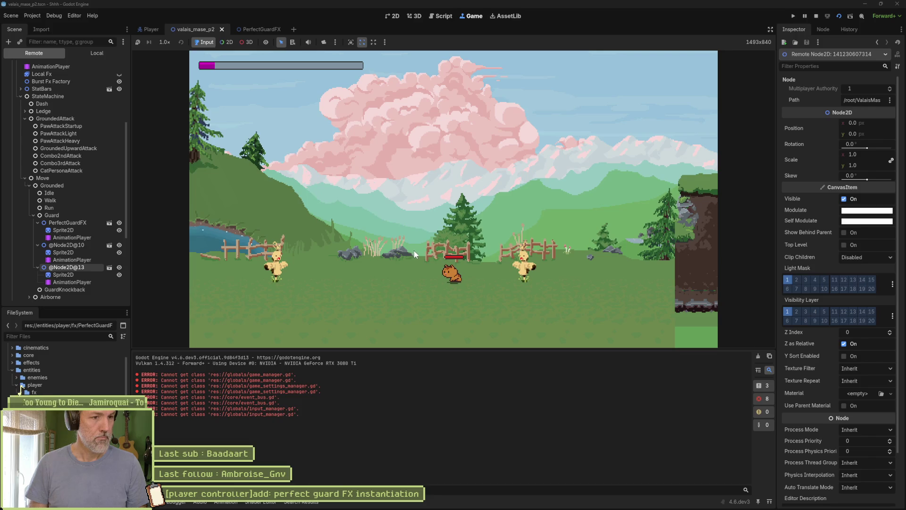
left_click(816, 16)
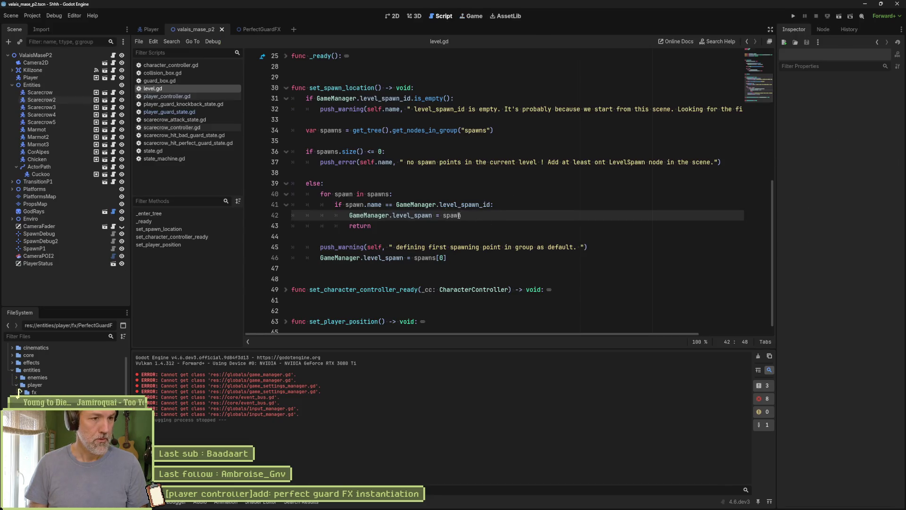
Open player_guard_state.gd and start an impact_fx_instance line after the instantiate call.
left_click(261, 30)
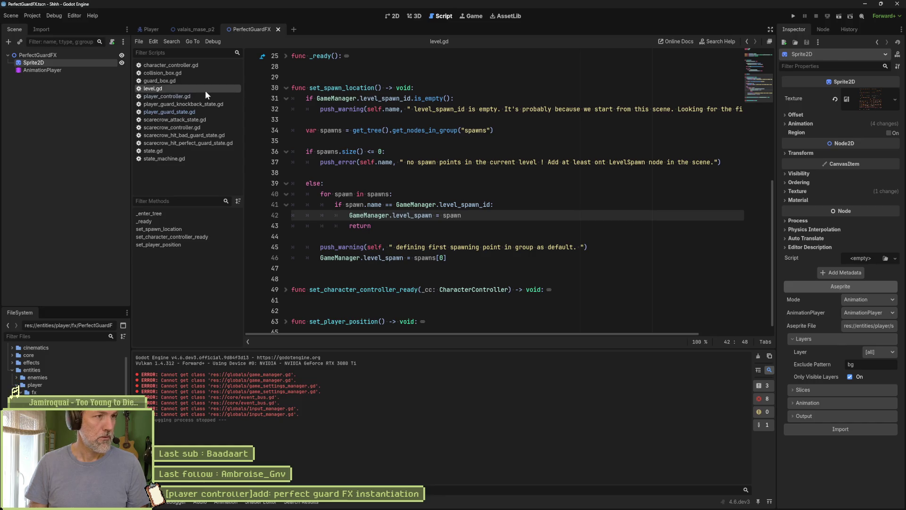
left_click(195, 111)
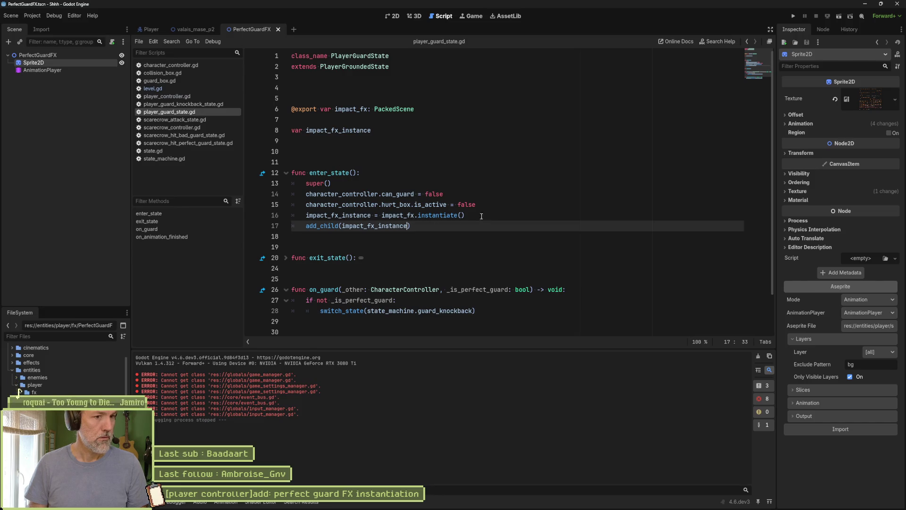
left_click(486, 216)
key("Return")
type("im")
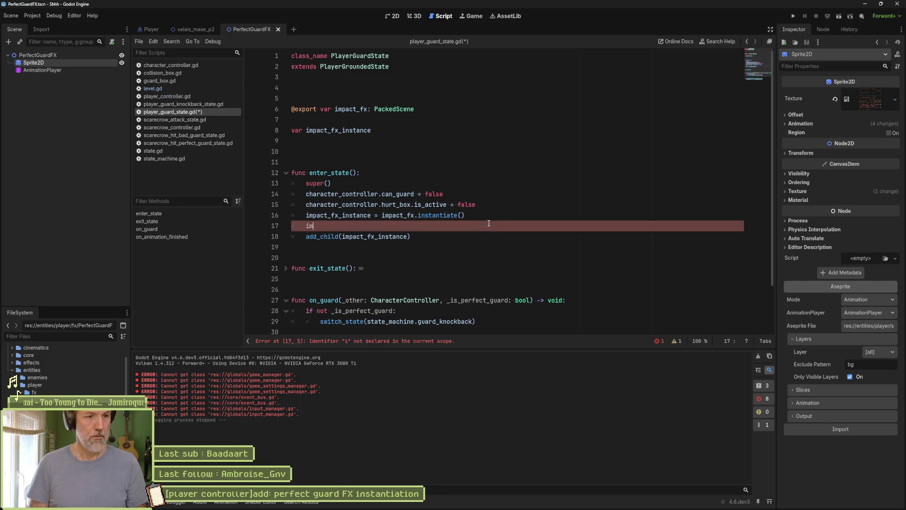
key("Return")
Write the assignment 'impact_fx_instance.global_position = character_controller.global_position'.
type(".get_v")
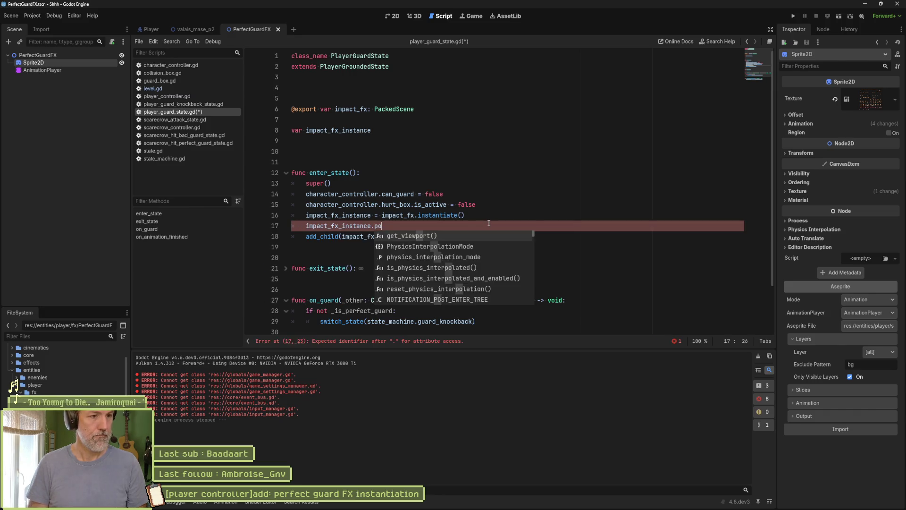
key("Return")
key("ctrl+BackSpace")
key("ctrl+BackSpace")
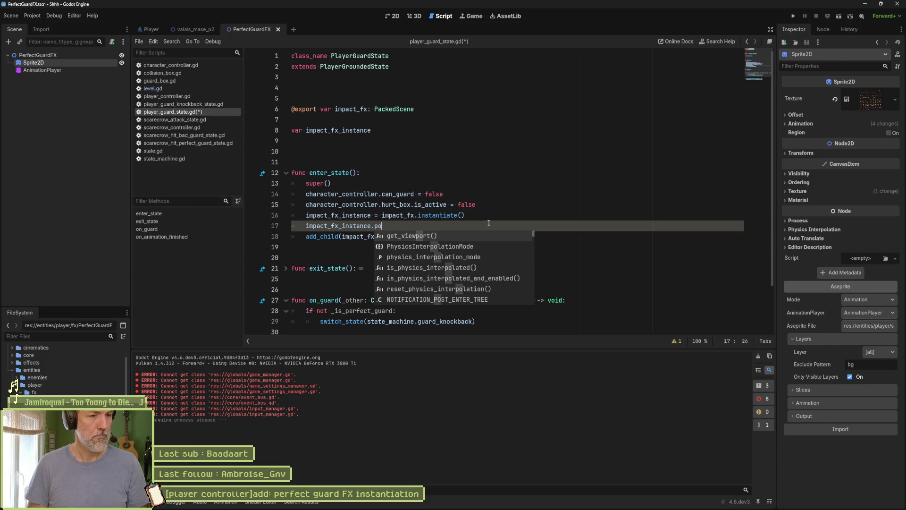
type("sition 0")
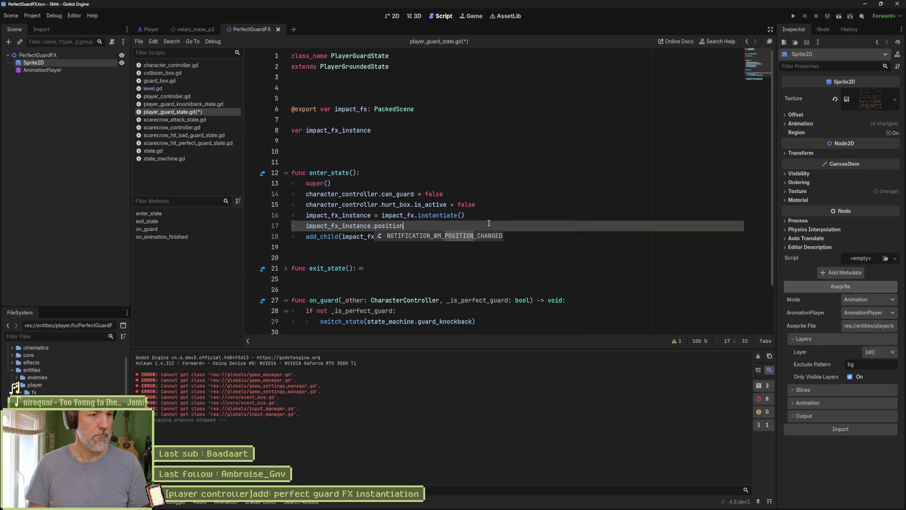
key("ctrl+BackSpace")
key("ctrl+BackSpace")
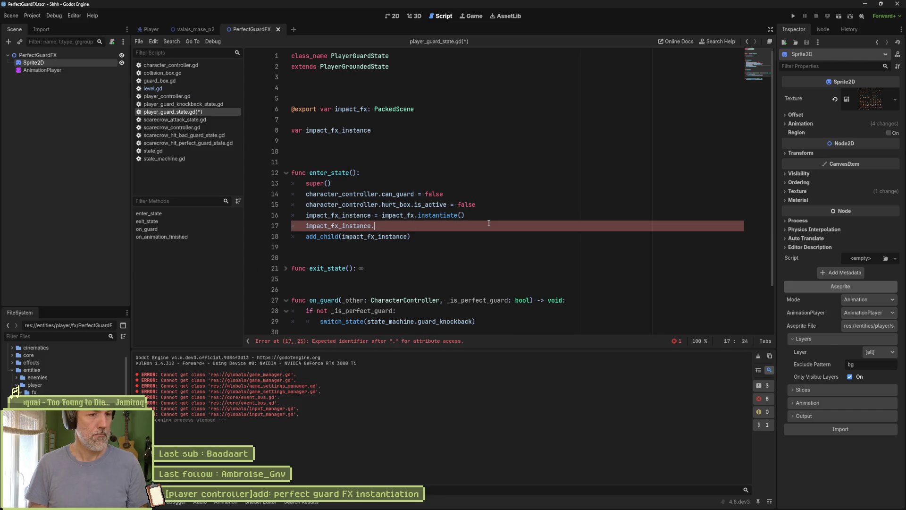
type("global_positio")
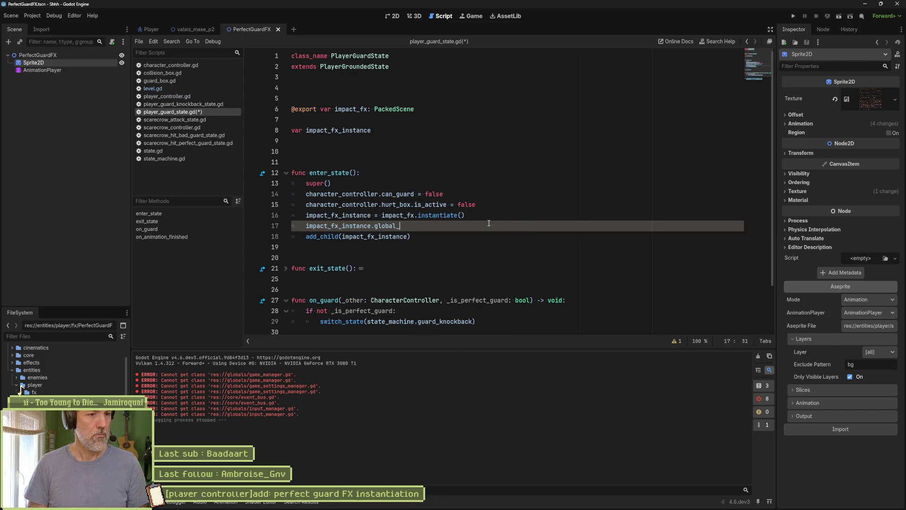
type("n = cha")
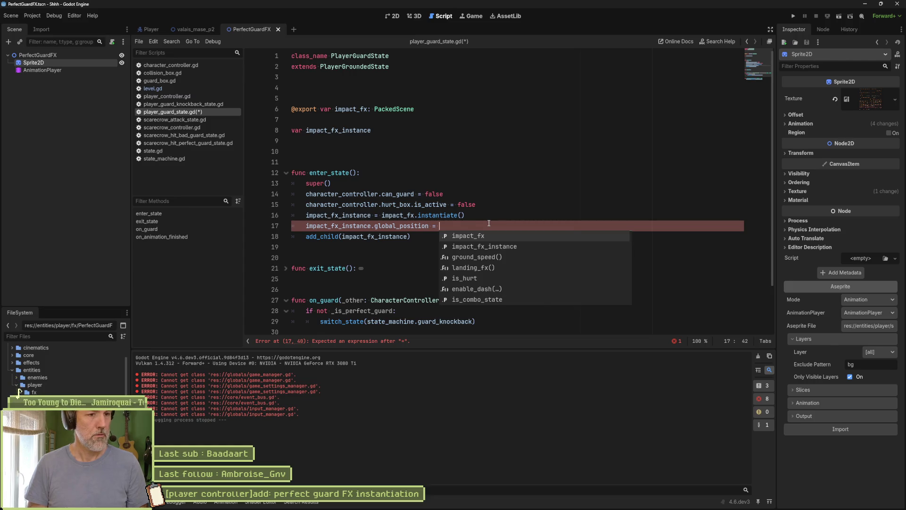
key("Return")
key("ctrl+BackSpace")
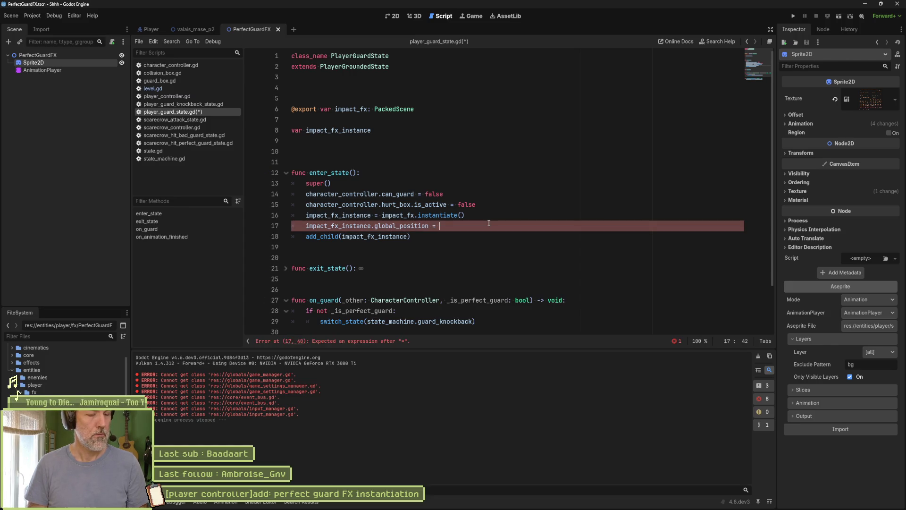
type("pla")
key("ctrl+BackSpace")
type("chara")
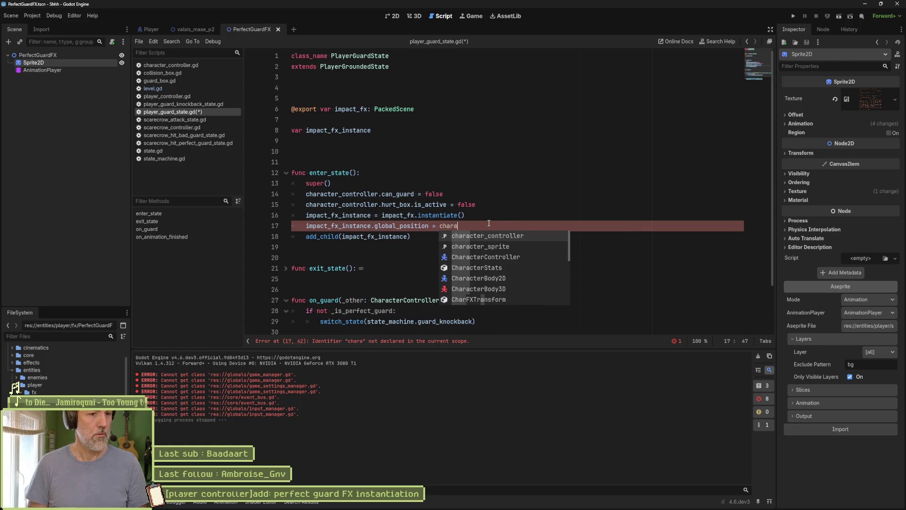
key("Return")
type(".glo")
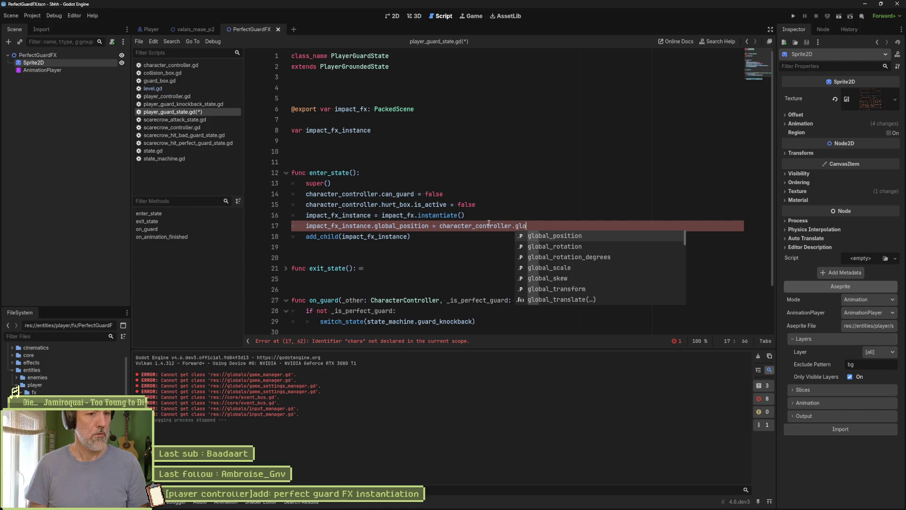
key("Return")
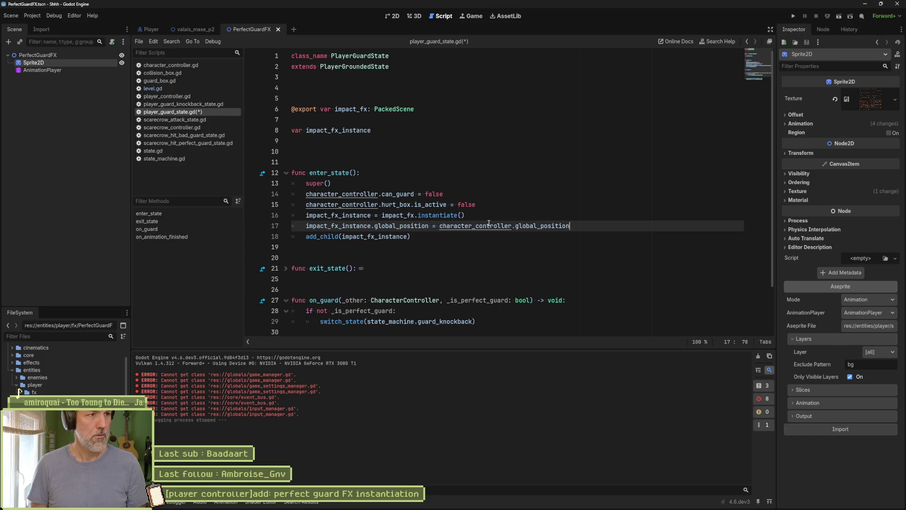
Change the right side to self.global_position and save the script.
double_click(489, 224)
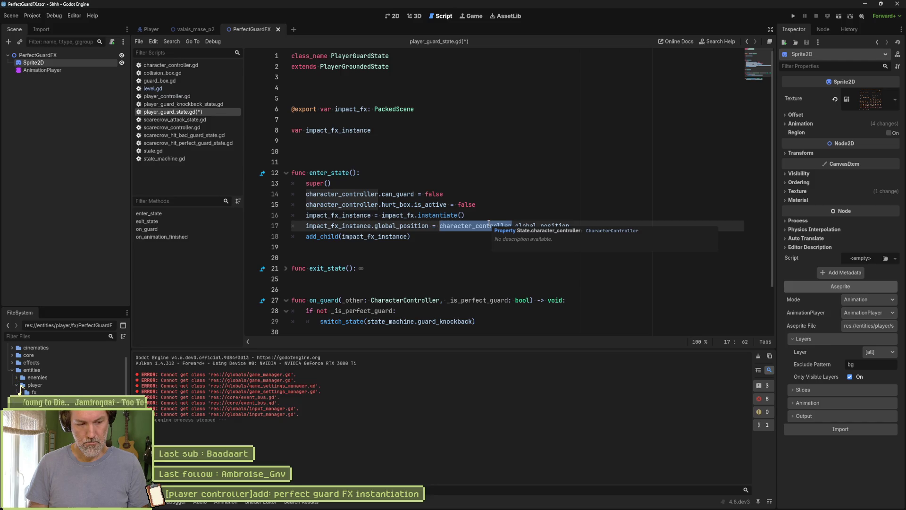
type("ppl")
key("BackSpace")
key("BackSpace")
key("BackSpace")
type("cha")
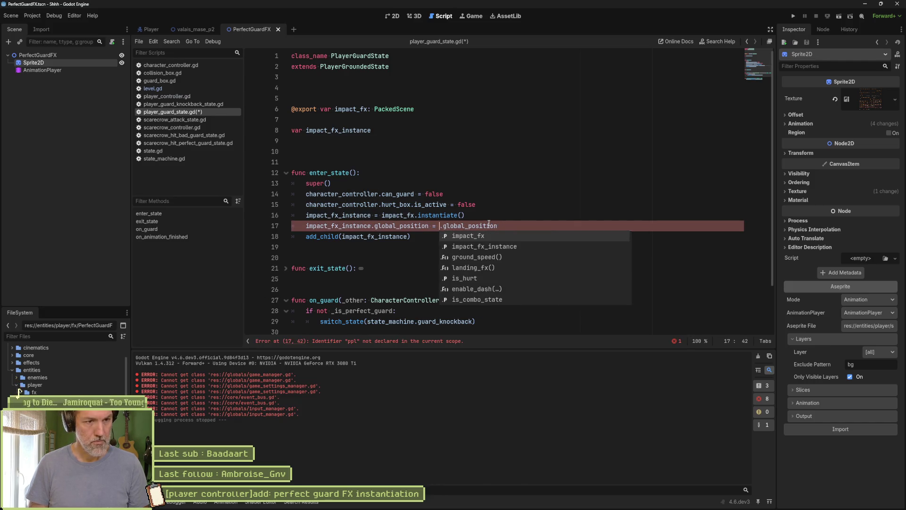
key("Return")
type(".pl")
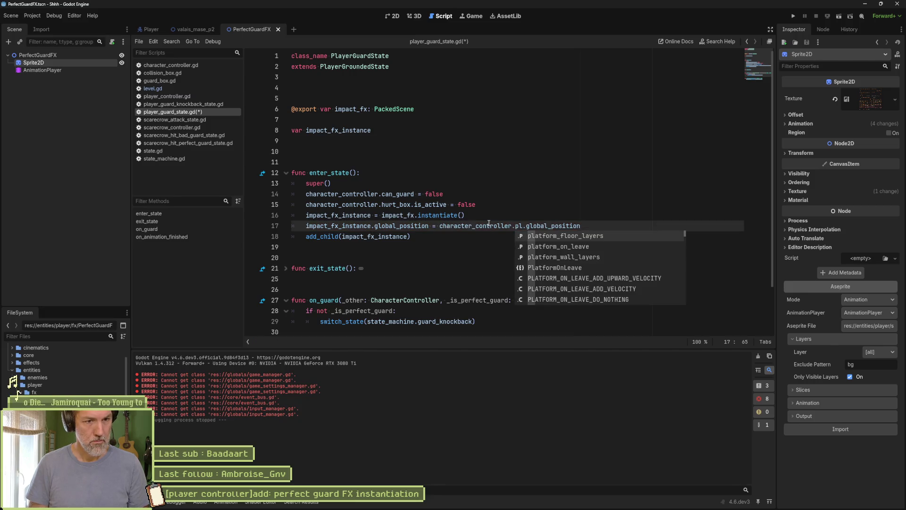
key("BackSpace")
key("BackSpace")
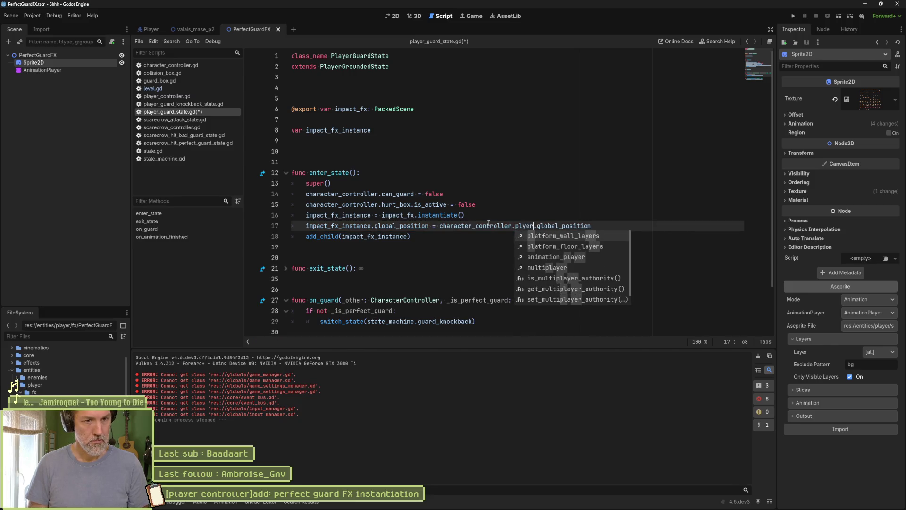
key("ctrl+BackSpace")
key("ctrl+BackSpace")
type("play")
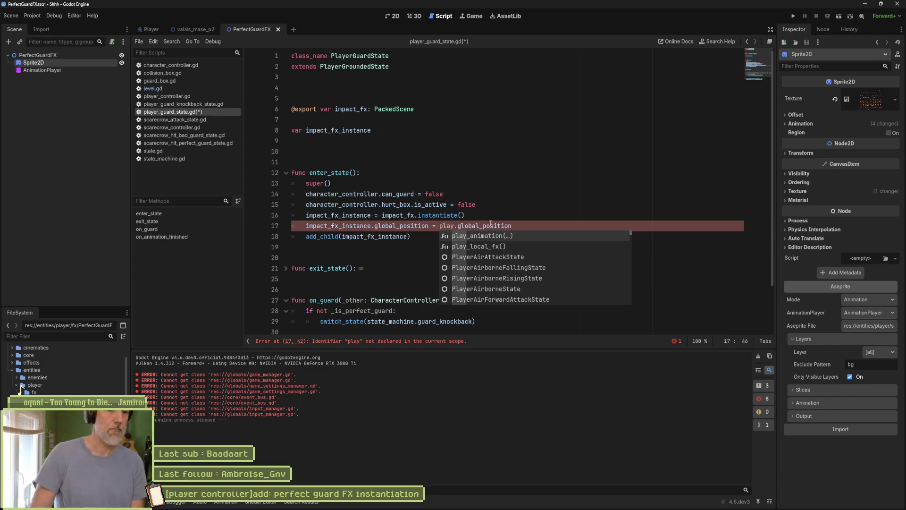
key("Escape")
key("BackSpace")
key("BackSpace")
key("BackSpace")
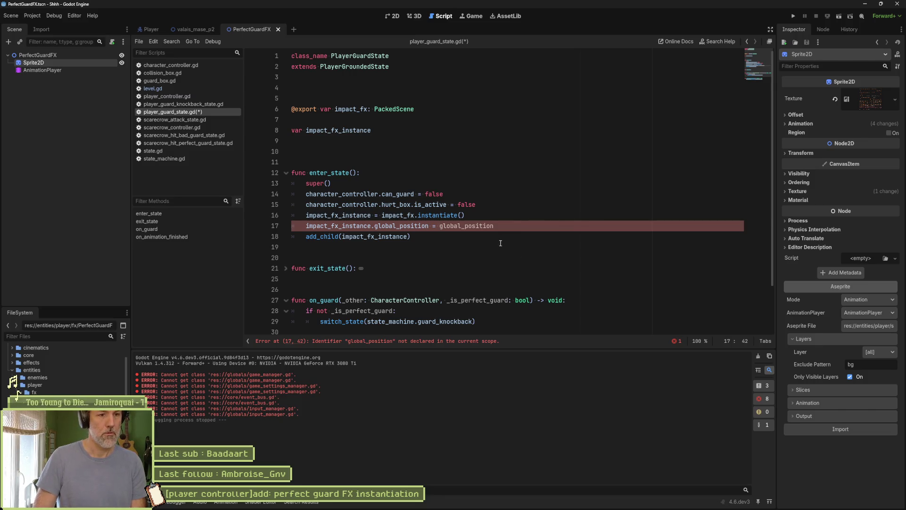
type("self.")
key("ctrl+s")
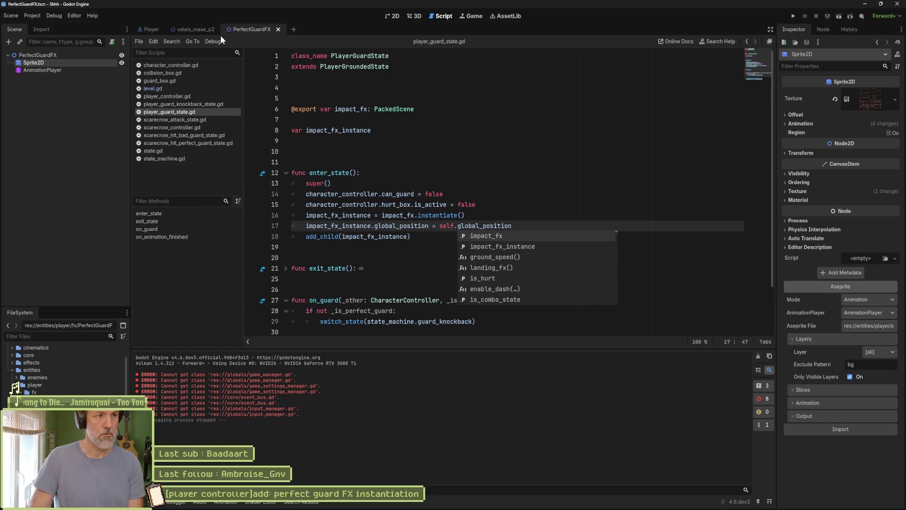
left_click(217, 31)
Run the level, see the global_position error on line 17, and stop the game.
key("F6")
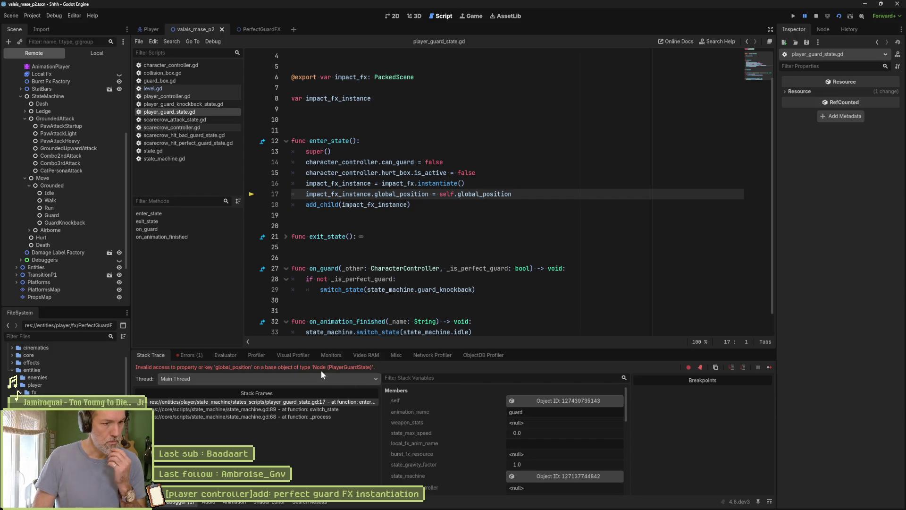
left_click(816, 15)
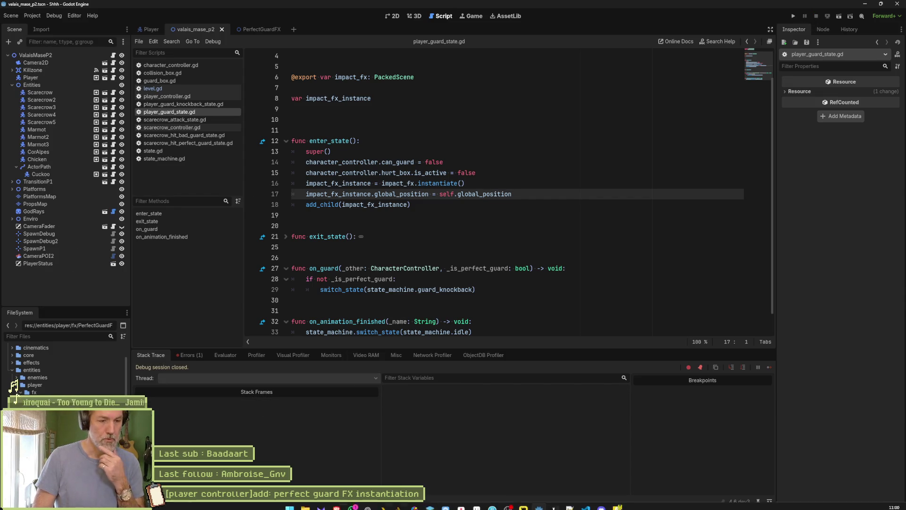
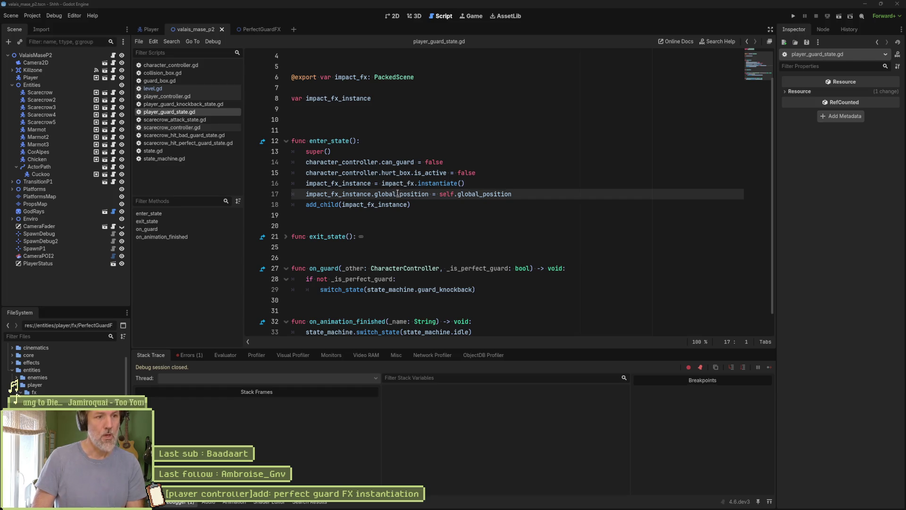
Replace self with GameManager.player on line 17, save the guard state script, and run the game.
double_click(442, 193)
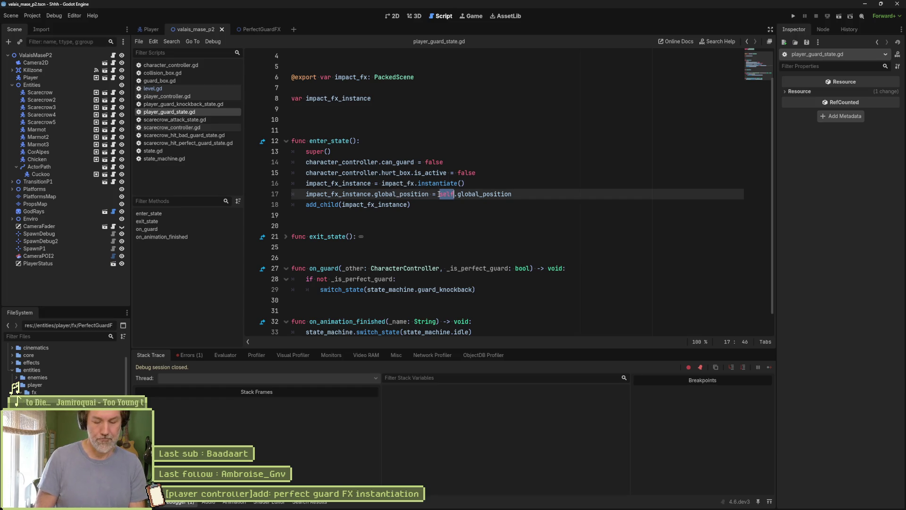
type("G")
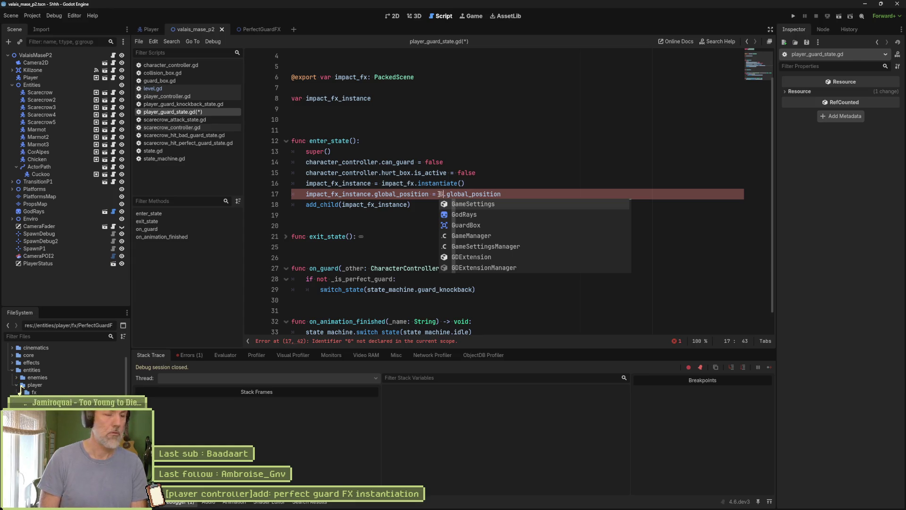
type("am")
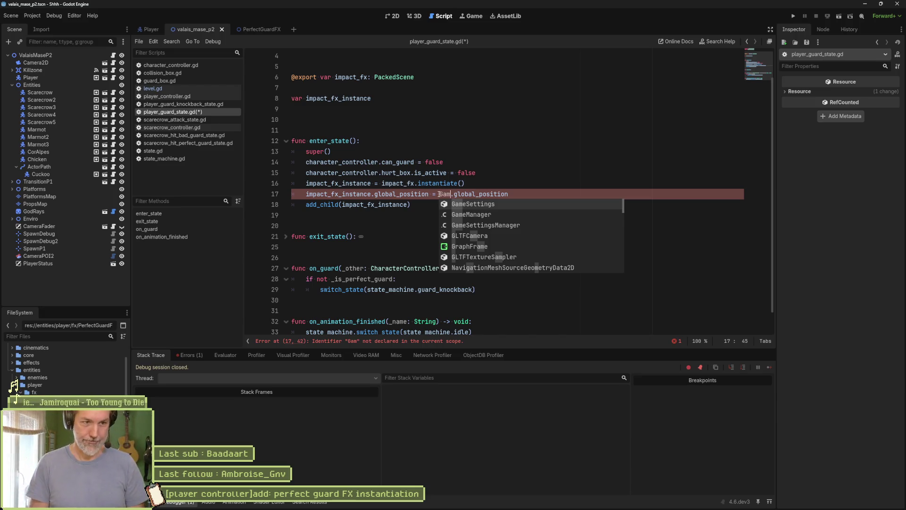
key("Down")
key("Return")
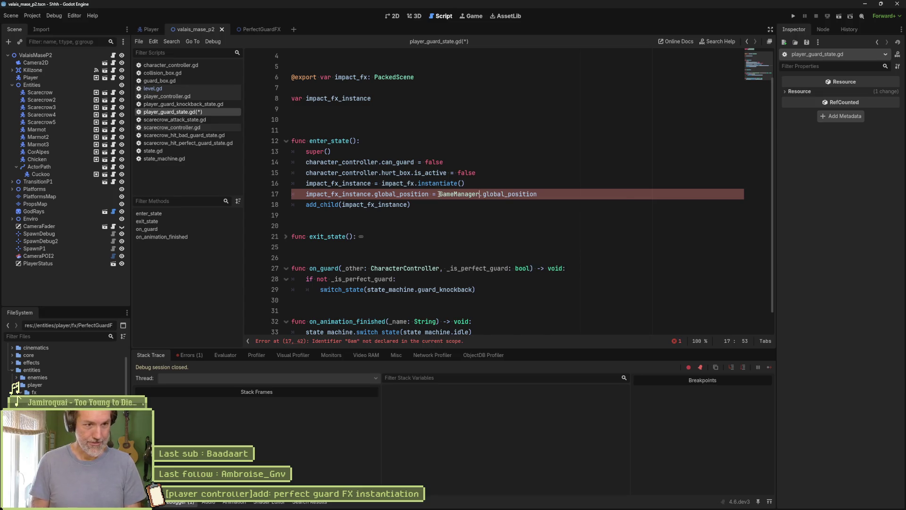
type(".pl")
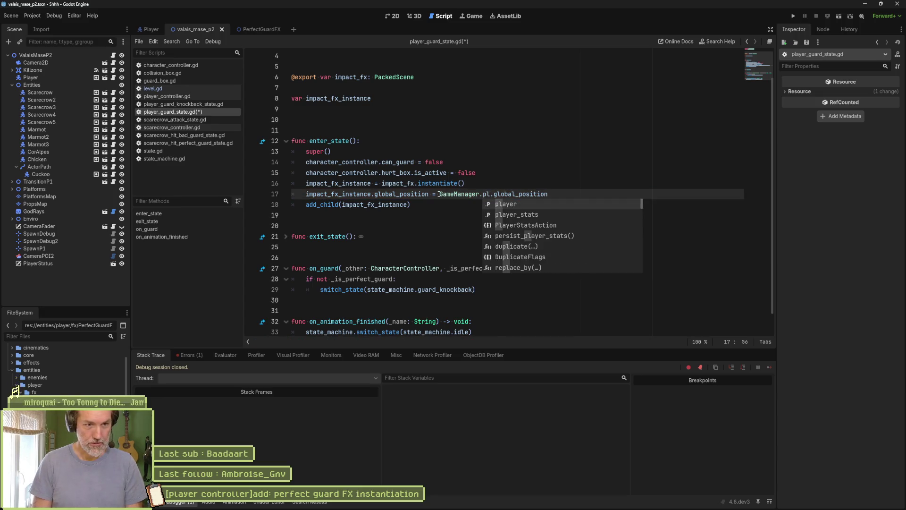
key("Return")
key("ctrl+s")
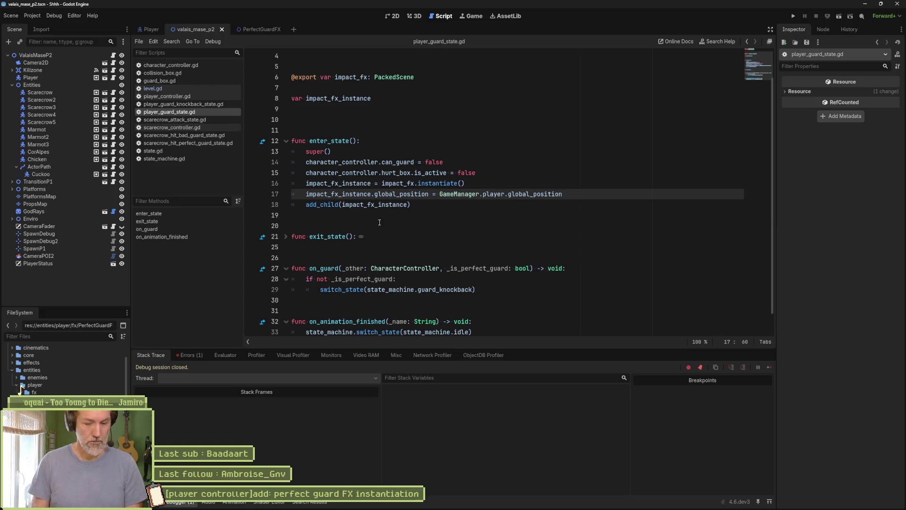
key("F5")
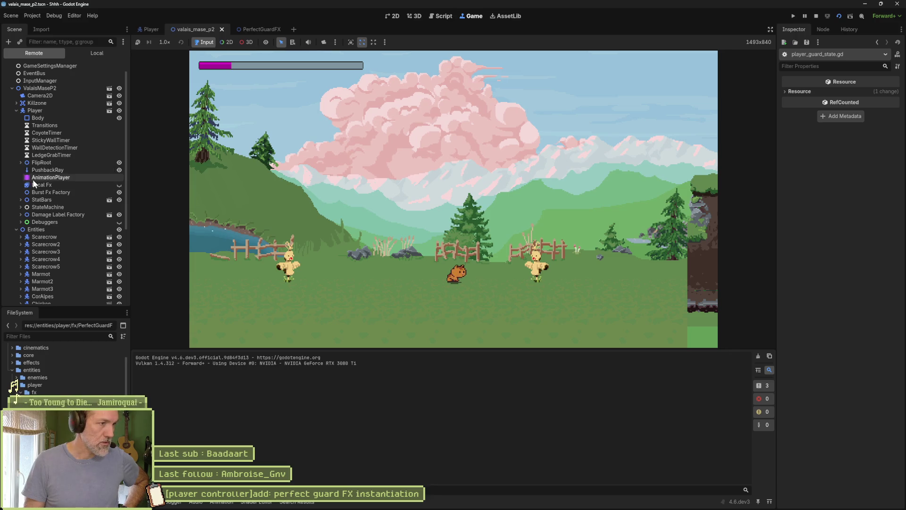
In the Remote tree, expand StateMachine > Move > Grounded > Guard, inspect two spawned FX nodes, then stop.
left_click(20, 207)
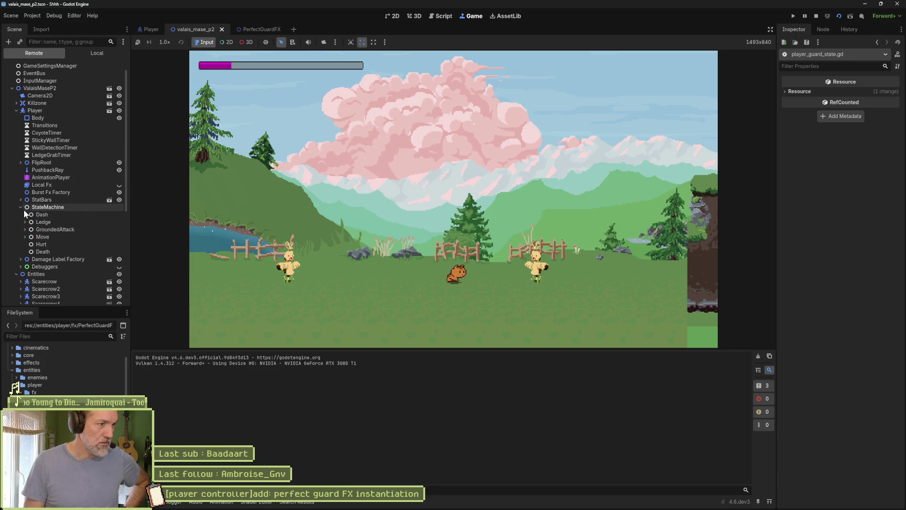
left_click(25, 236)
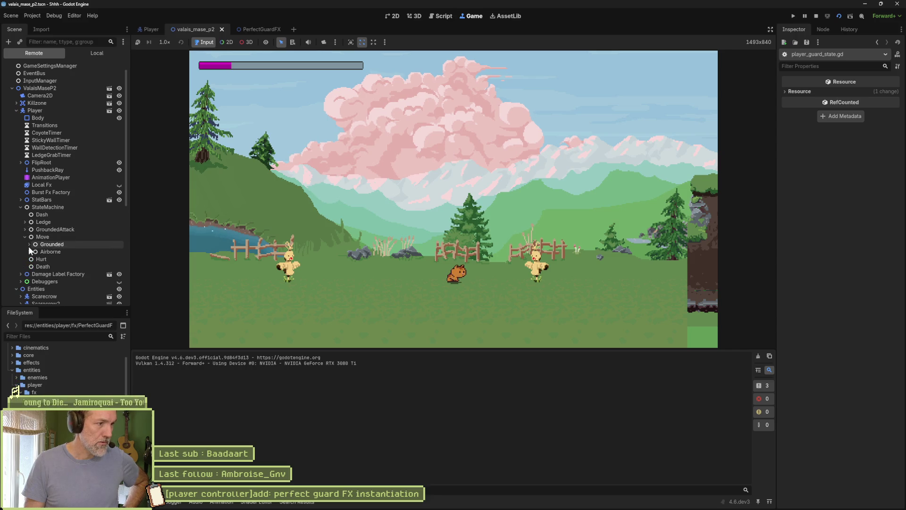
left_click(29, 244)
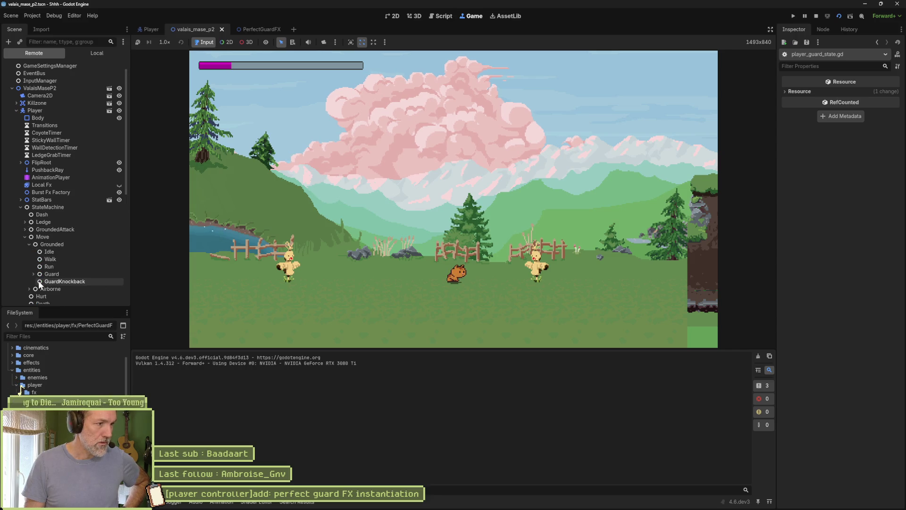
left_click(33, 274)
left_click(67, 281)
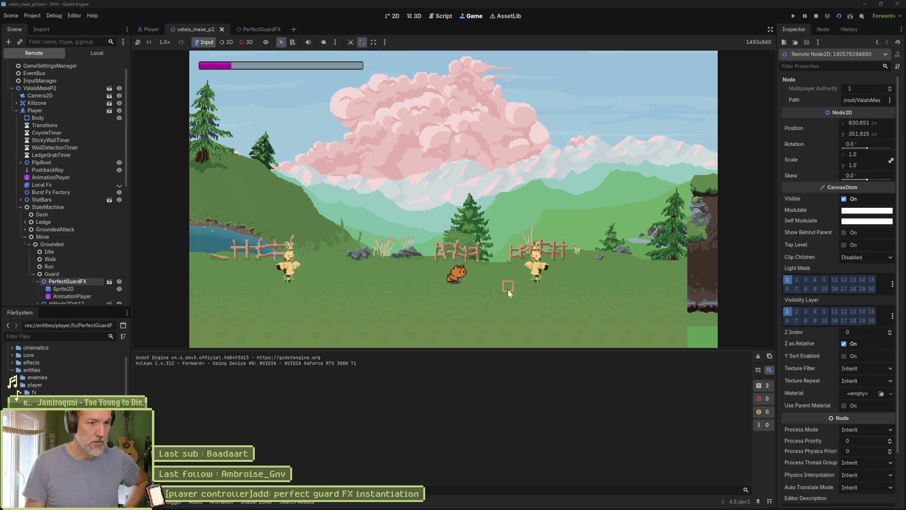
scroll(94, 283, "down", 3)
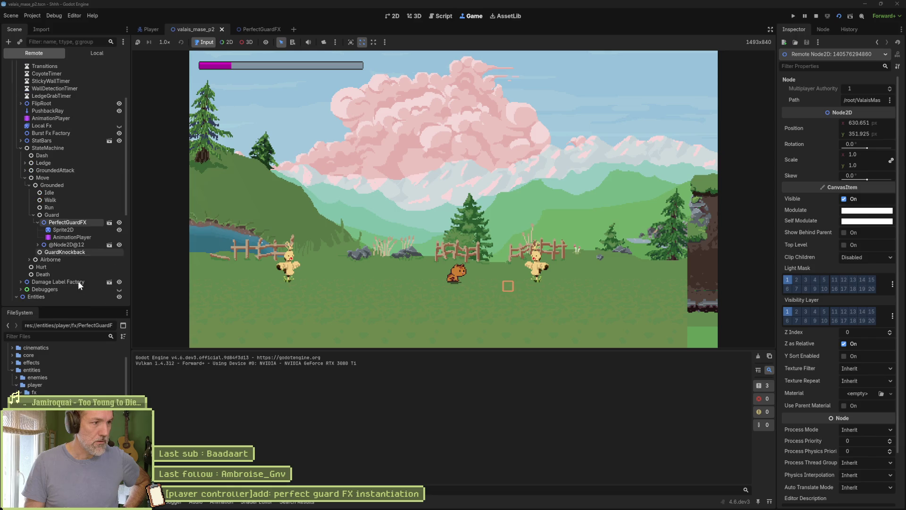
left_click(63, 244)
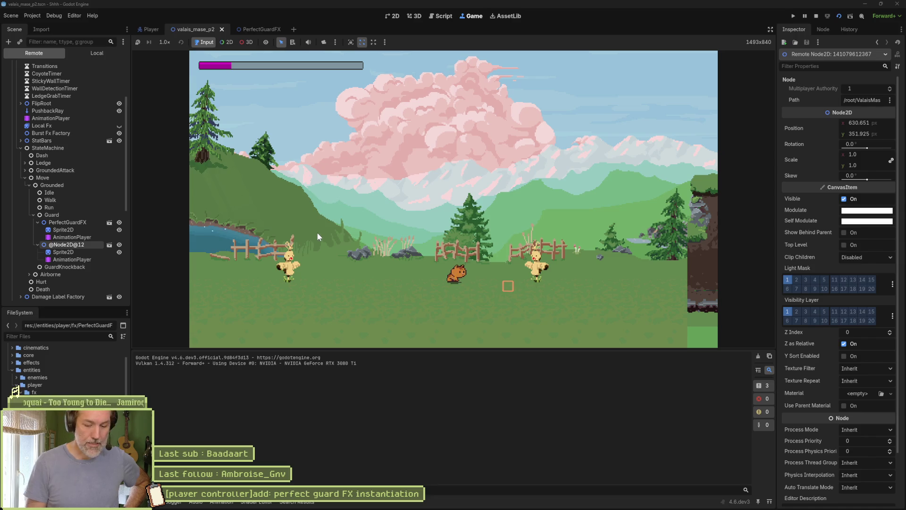
key("F8")
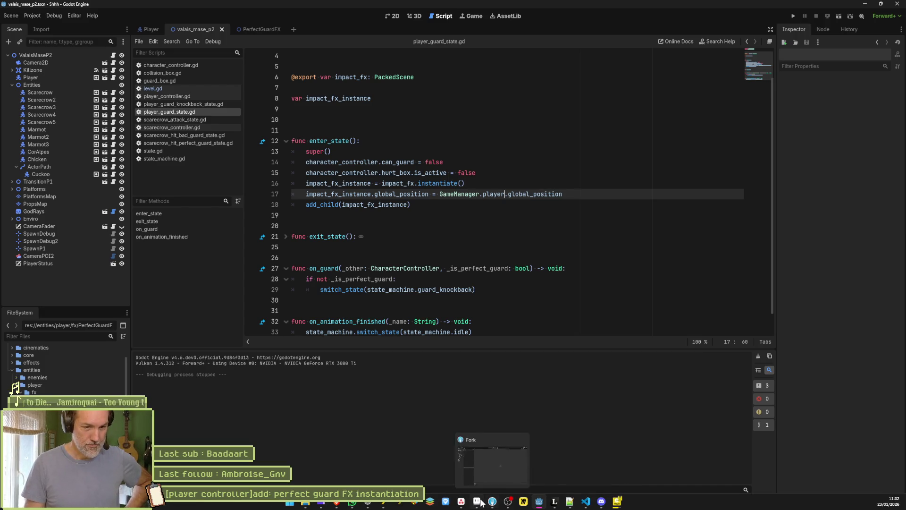
Set the PerfectGuardFX Sprite2D's Ordering Z Index to 10, save, and return to valais_mase_p2.
mouse_move(476, 501)
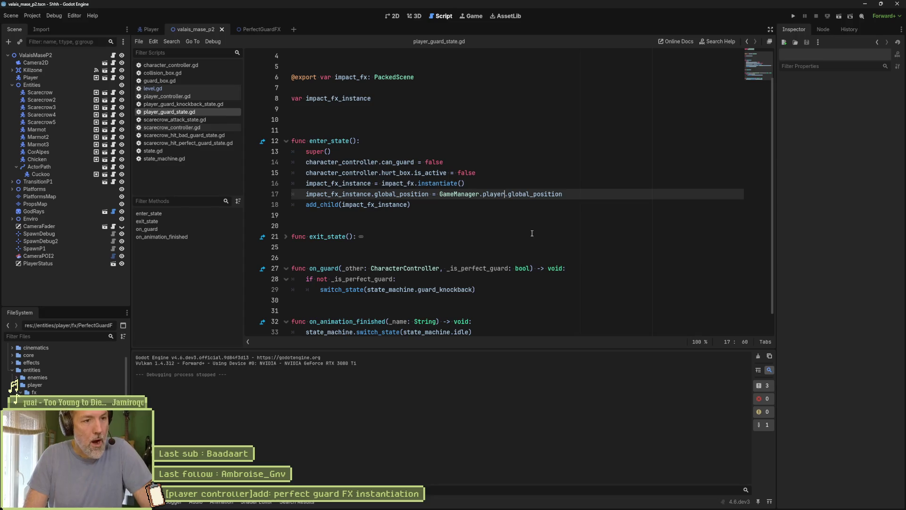
left_click(256, 33)
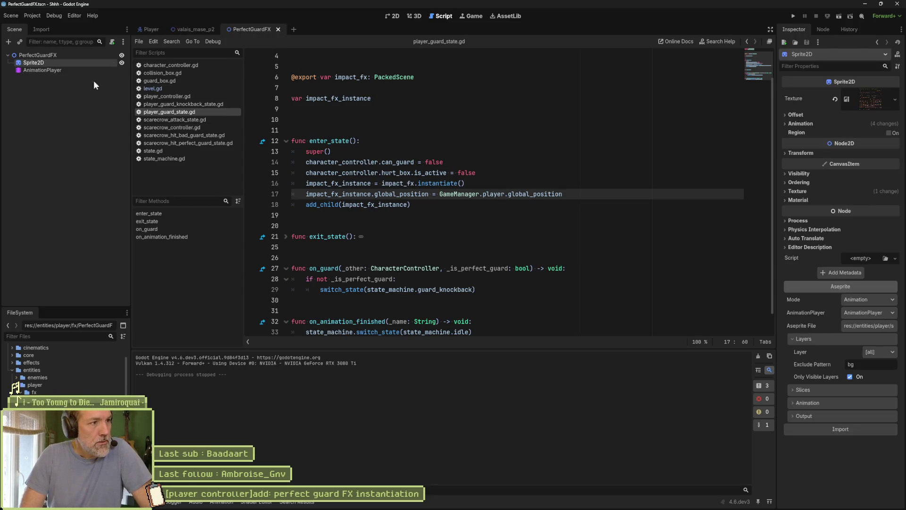
left_click(393, 16)
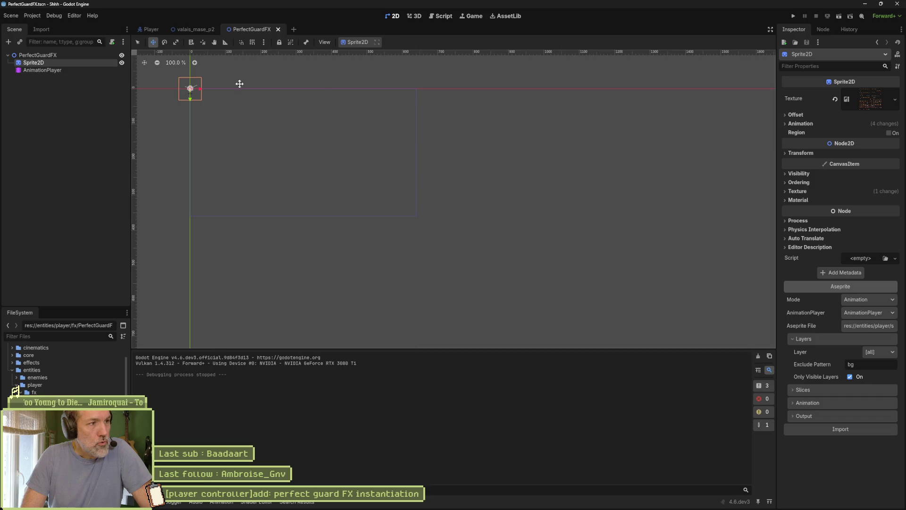
left_click(798, 184)
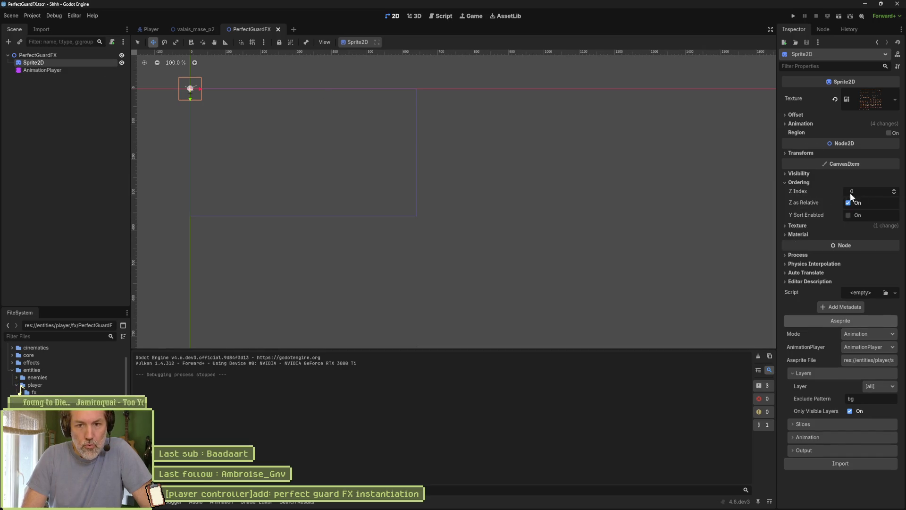
left_click(879, 192)
type("10")
key("Return")
key("ctrl+s")
left_click(200, 30)
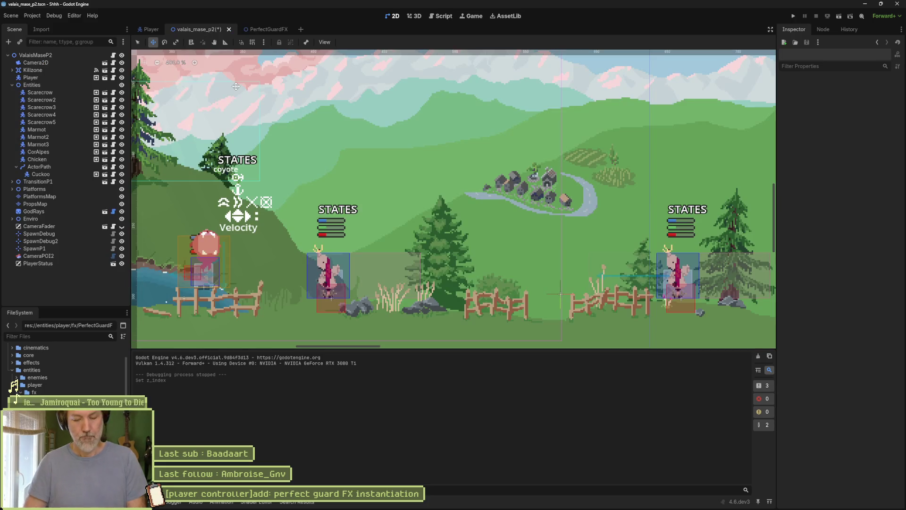
Run the level, walk the cat right and guard the scarecrow's attack, then stop the game.
key("F6")
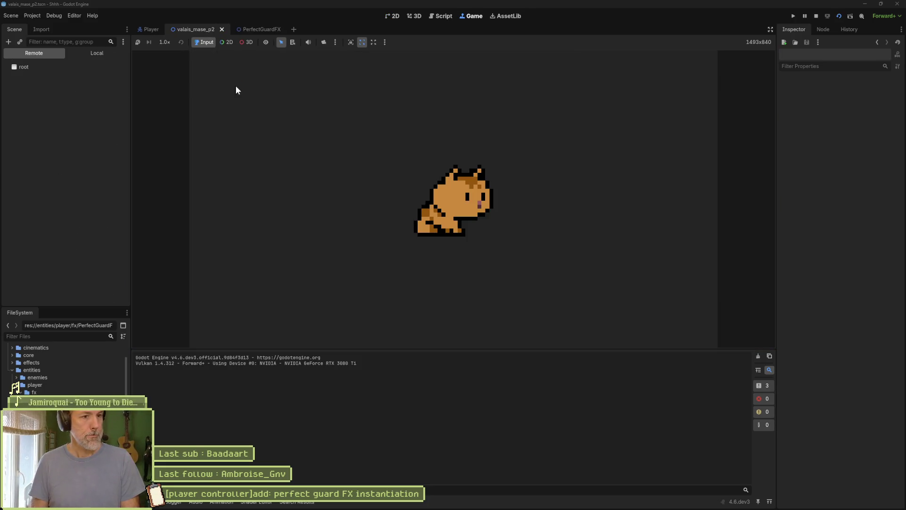
key("Right")
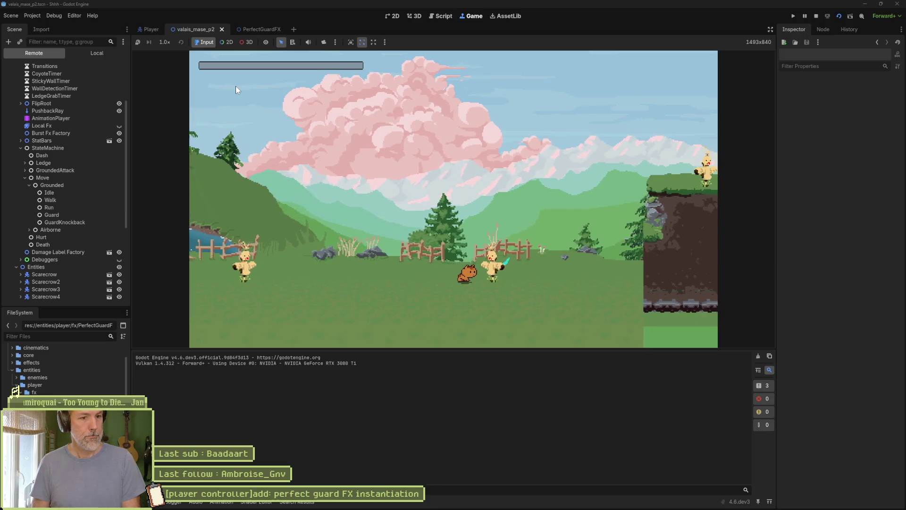
key("shift")
key("shift")
key("shift")
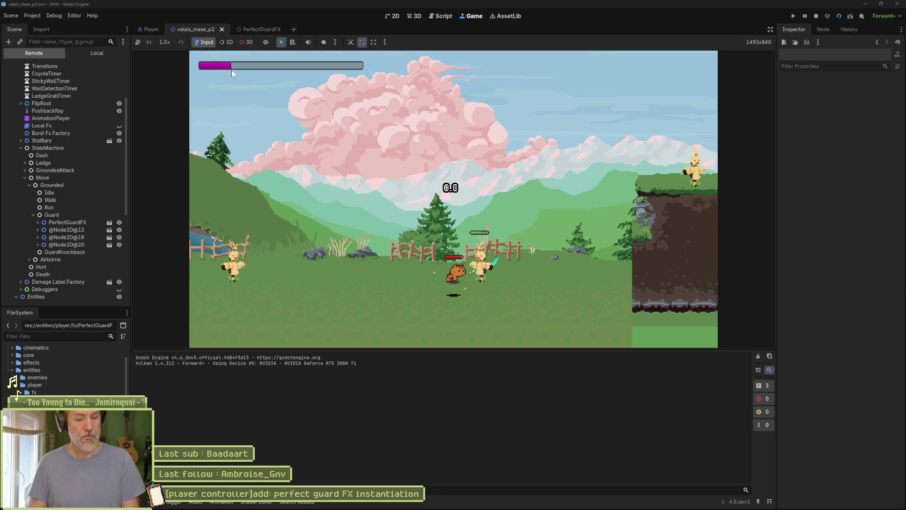
key("F8")
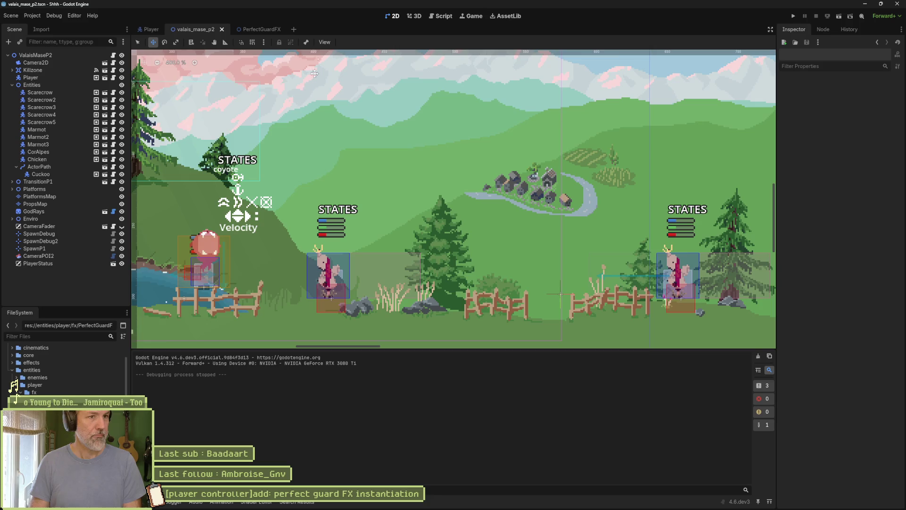
Open the Guard state's script, player_guard_state.gd, from the Player scene.
left_click(265, 29)
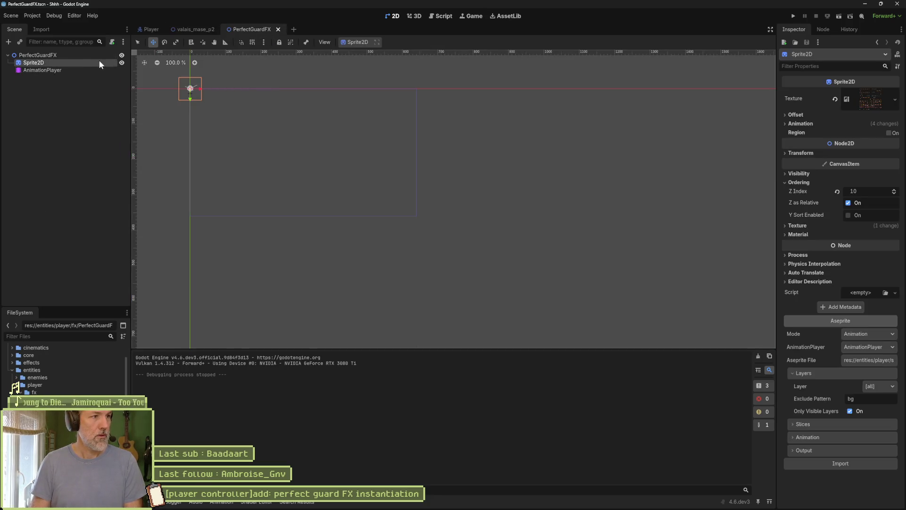
left_click(187, 31)
left_click(146, 29)
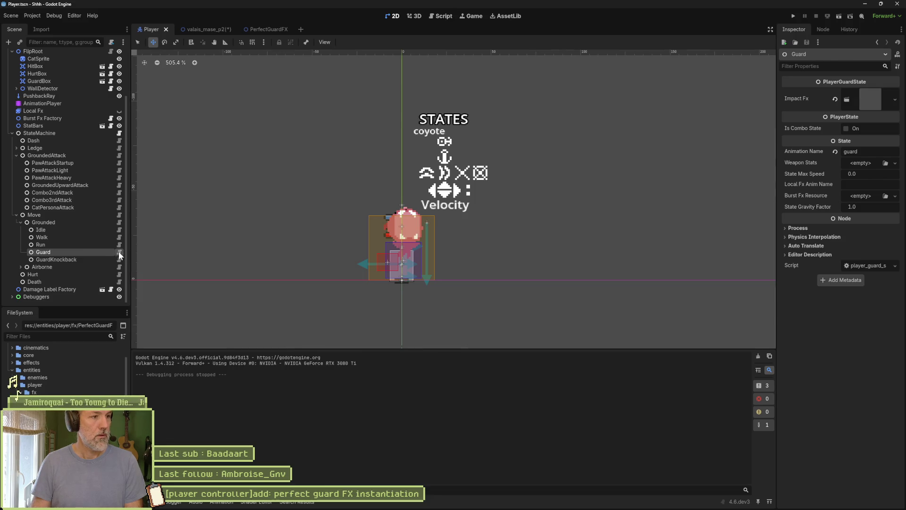
left_click(118, 251)
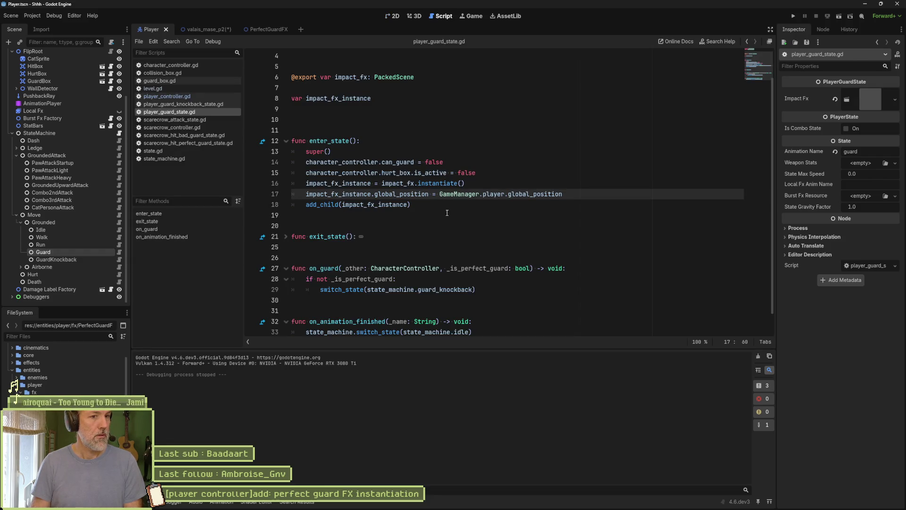
scroll(424, 203, "down", 1)
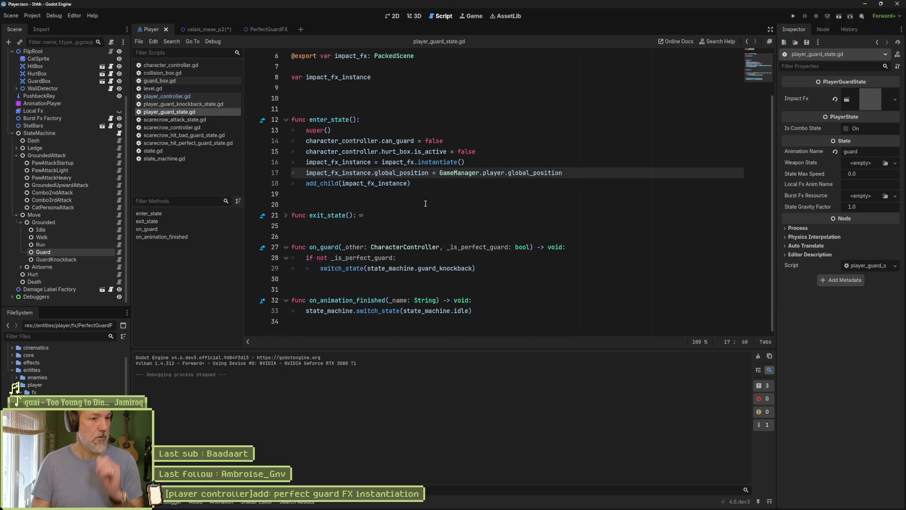
Add a new line 34 after line 33 and enter queue_free() on it.
left_click(486, 311)
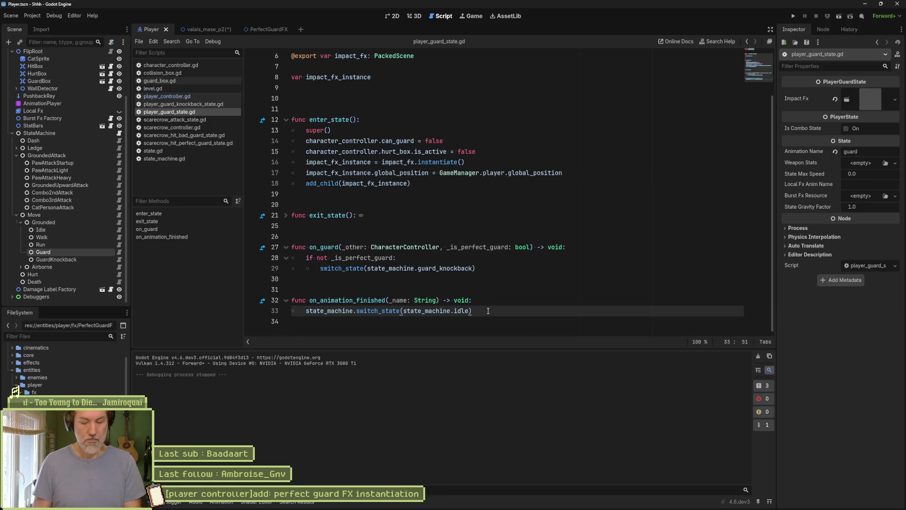
key("Return")
type("imp")
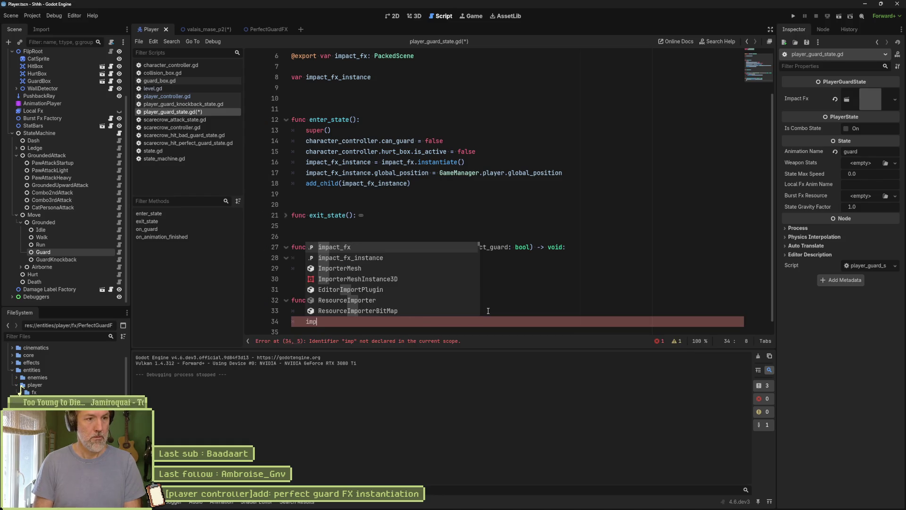
key("Down")
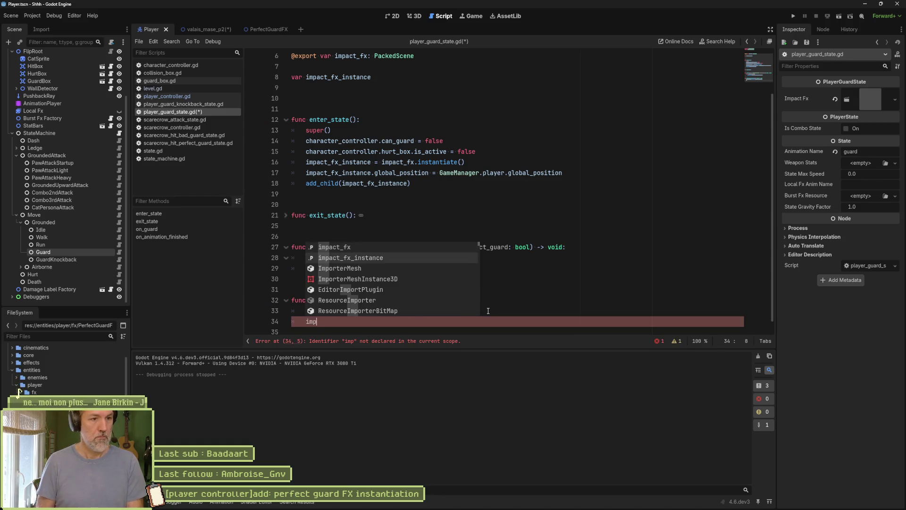
key("Return")
type(".di")
key("BackSpace")
key("BackSpace")
type("qu")
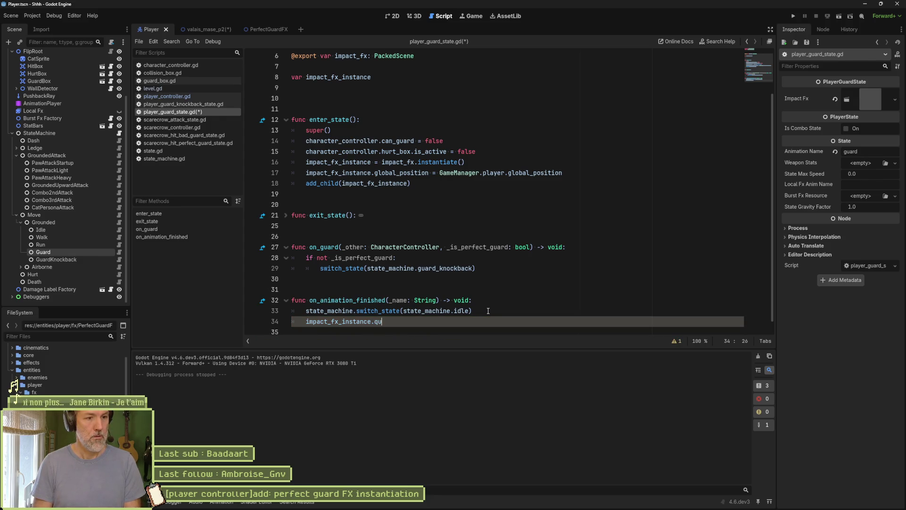
key("shift+Home")
key("BackSpace")
type("que")
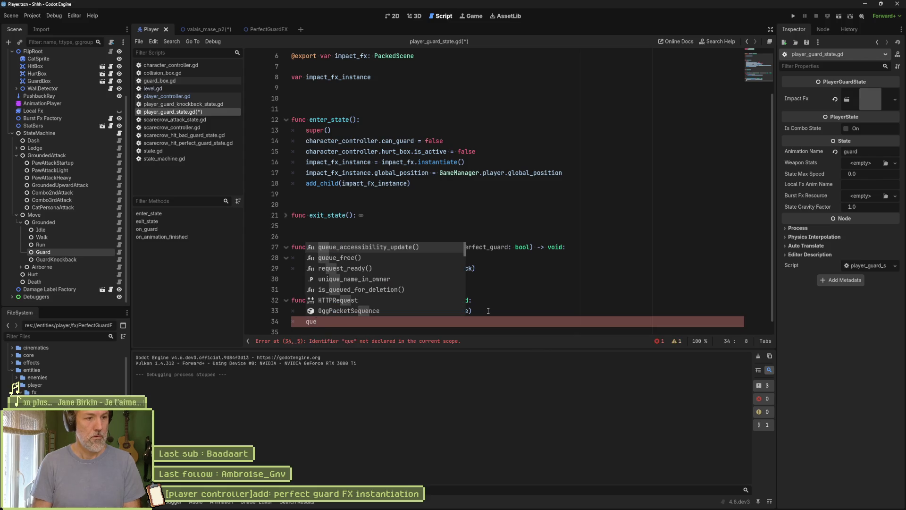
key("Down")
key("Return")
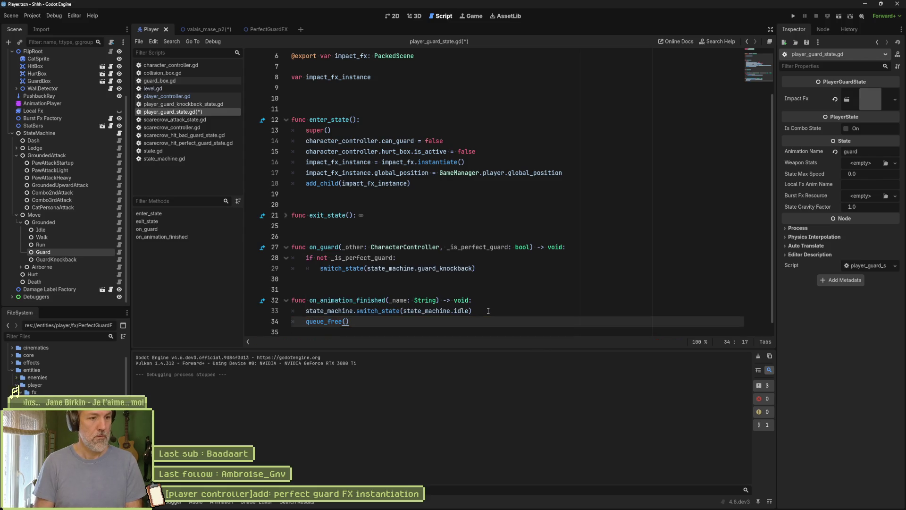
Rework line 34 into impact_fx_instance.queue_free() and save the script.
type("impa")
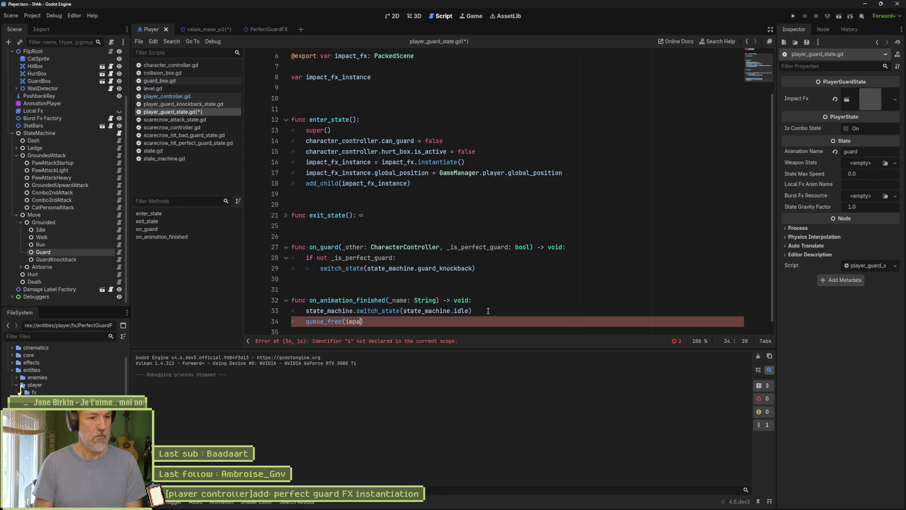
key("Down")
key("Return")
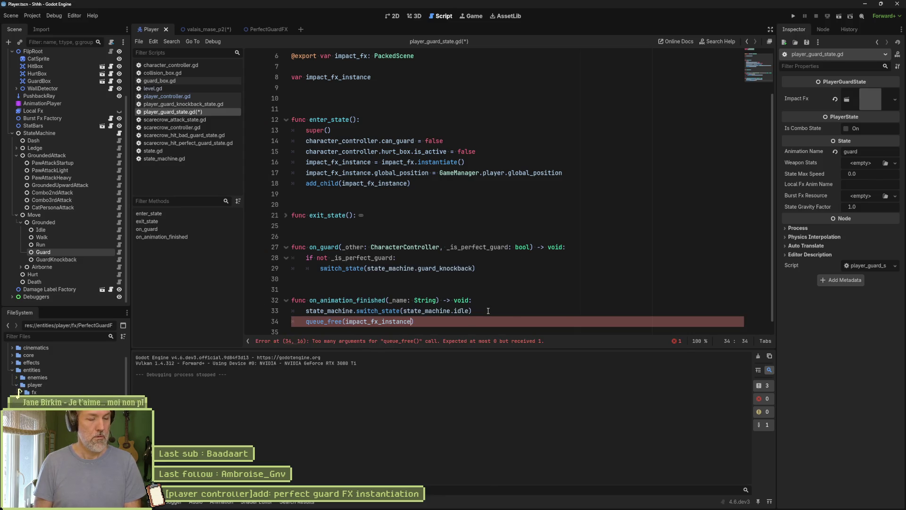
key("Left")
key("ctrl+shift+Left")
key("ctrl+x")
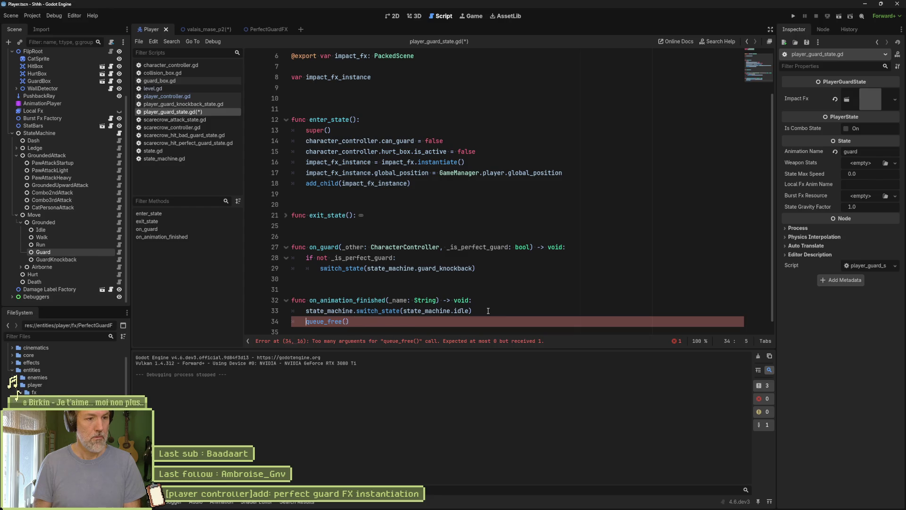
key("Home")
key("ctrl+v")
type(".")
key("ctrl+s")
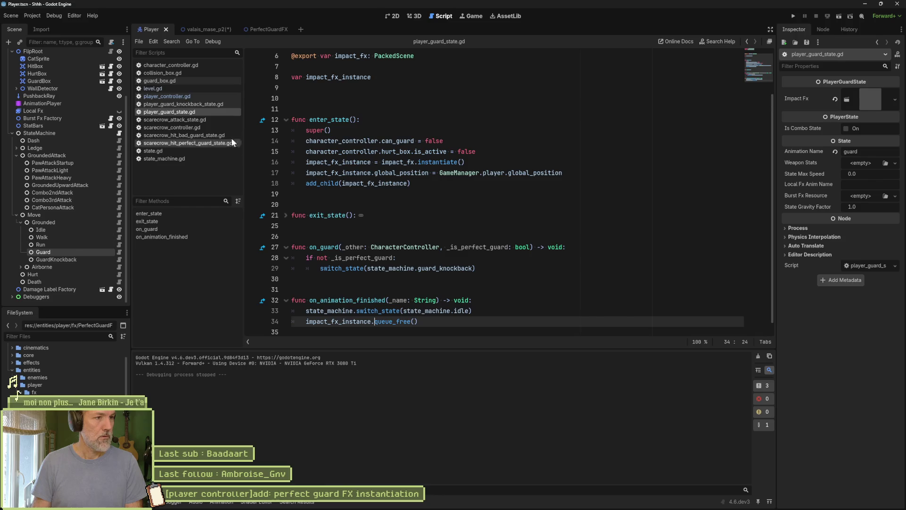
Set the PerfectGuardFX sprite's Z Index to 100, then run the valais_mase_p2 level.
left_click(259, 29)
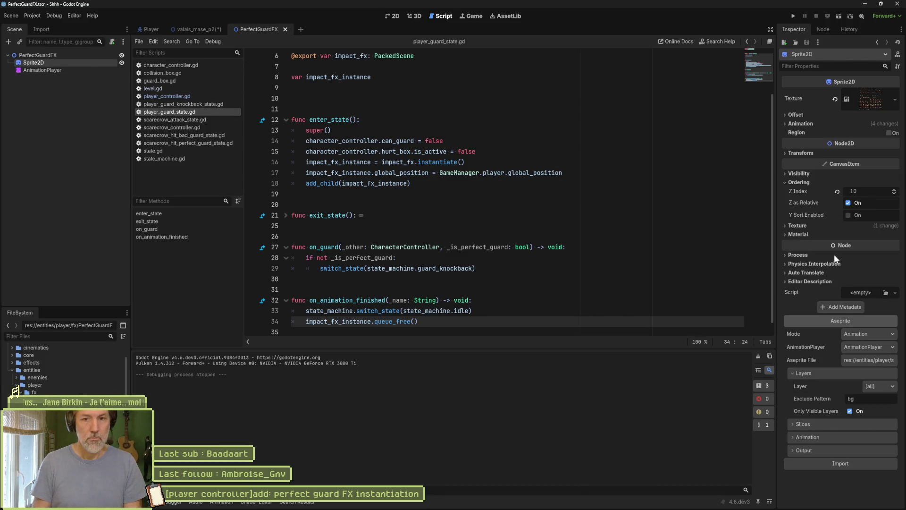
left_click(867, 191)
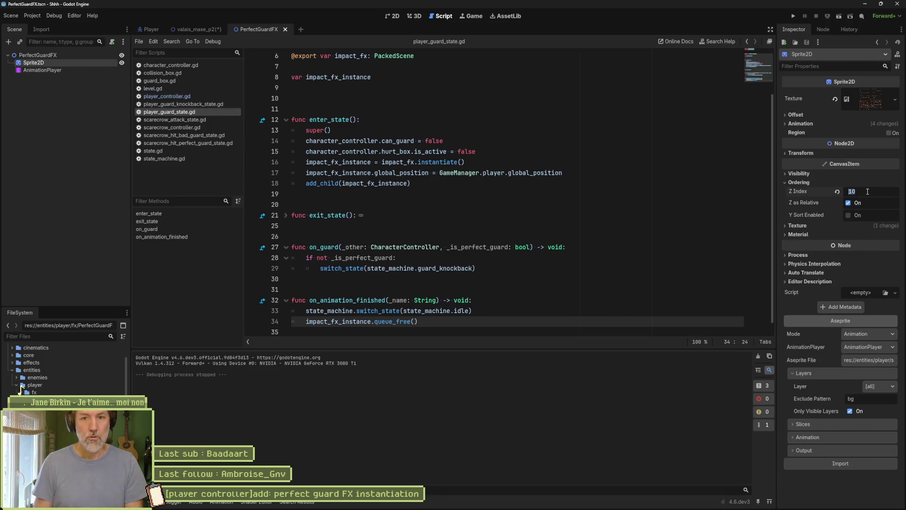
type("100")
key("Return")
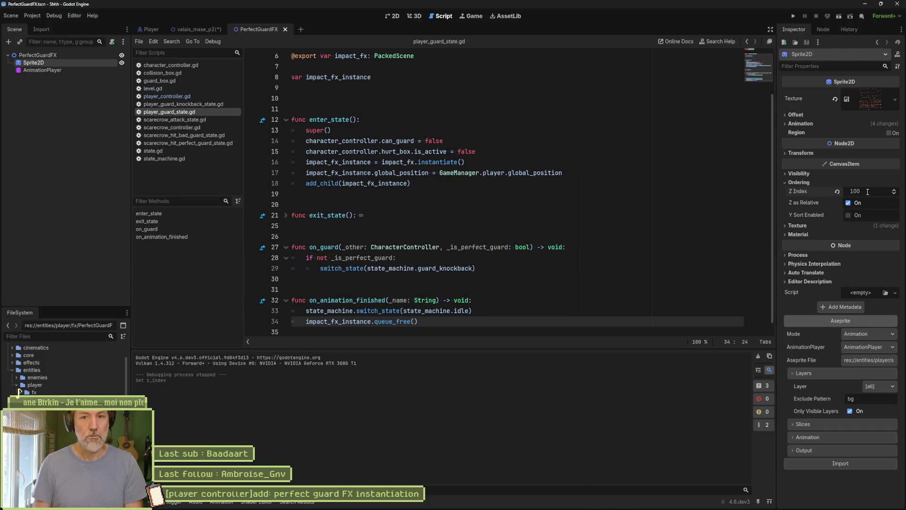
left_click(196, 30)
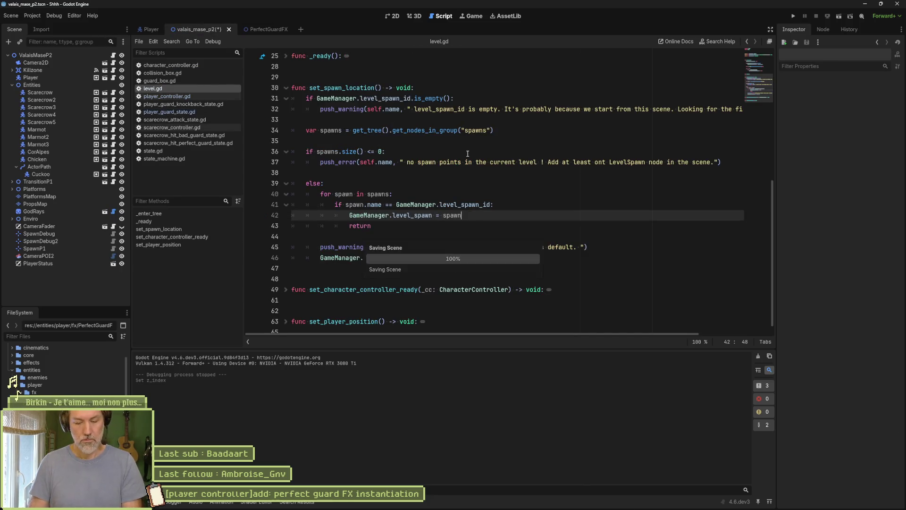
key("F6")
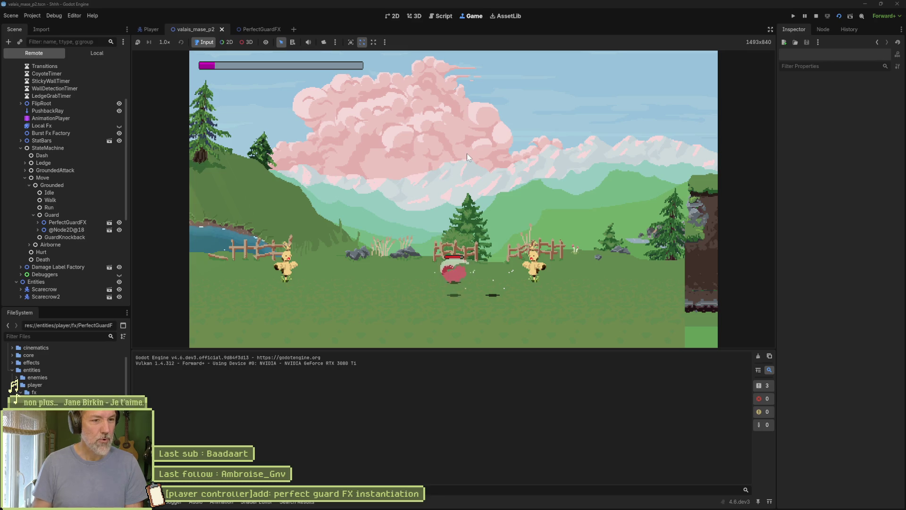
left_click(805, 16)
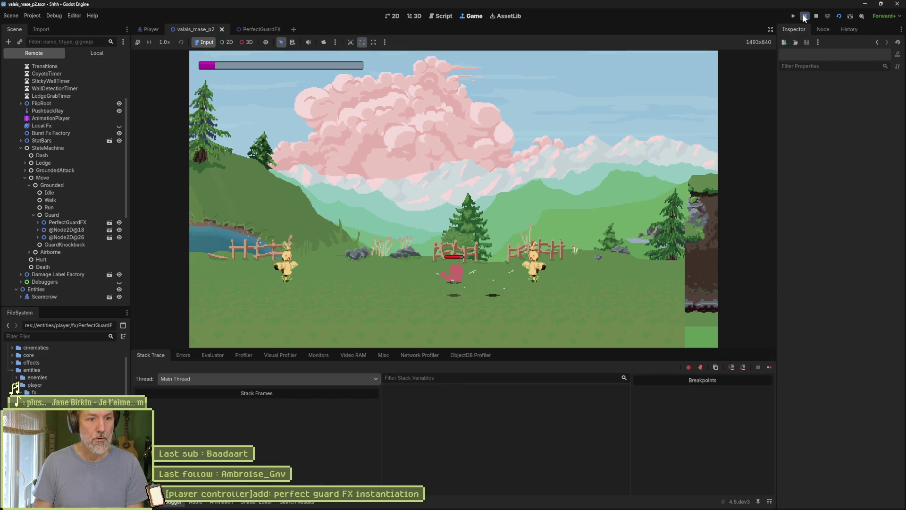
left_click(69, 221)
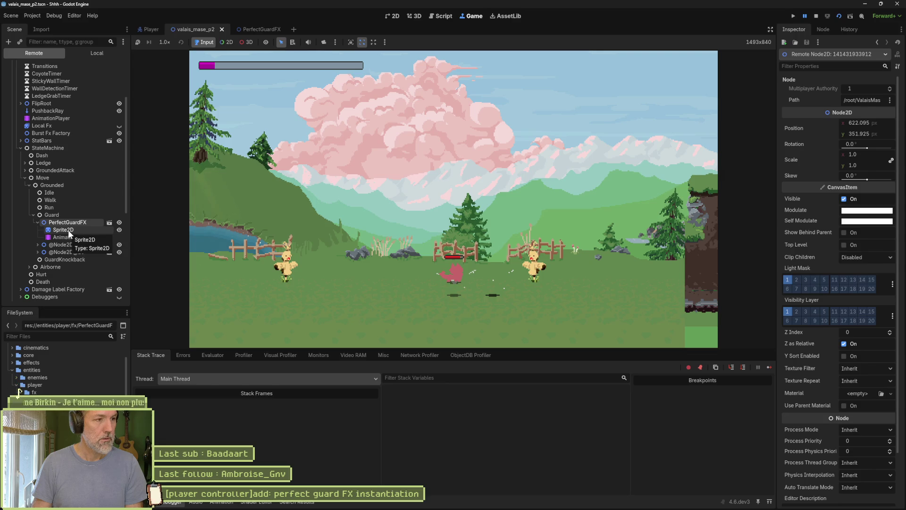
left_click(70, 244)
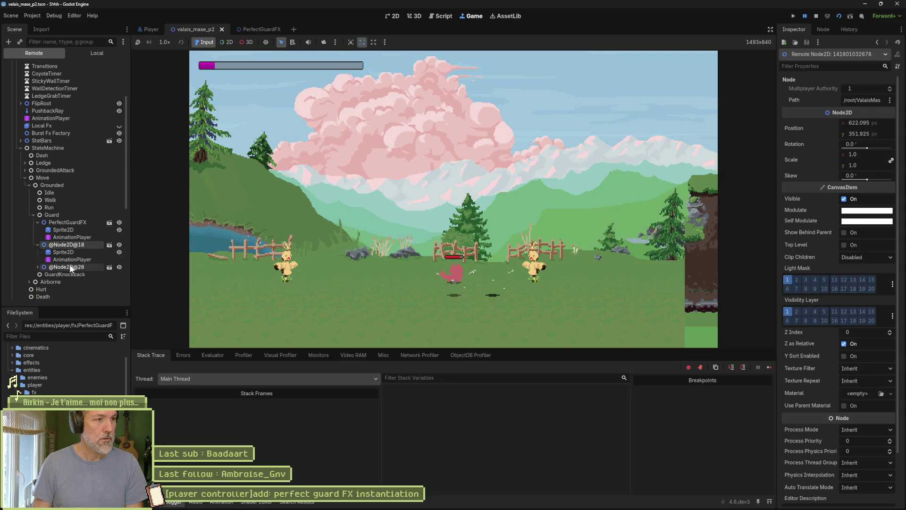
left_click(70, 267)
left_click(74, 252)
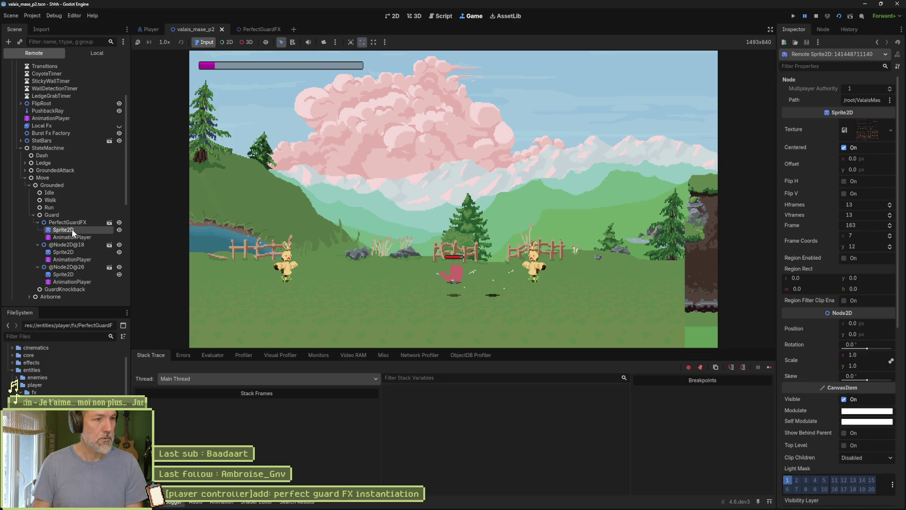
left_click(72, 273)
left_click(76, 223)
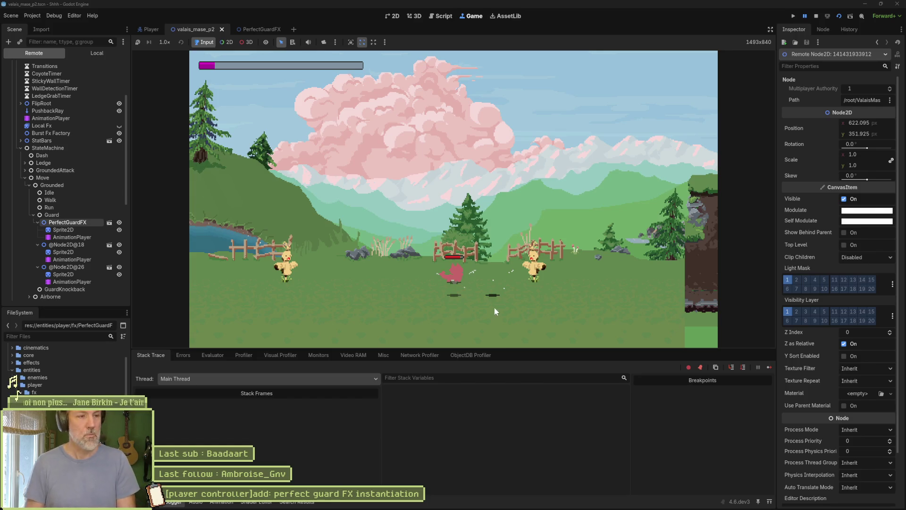
left_click(63, 229)
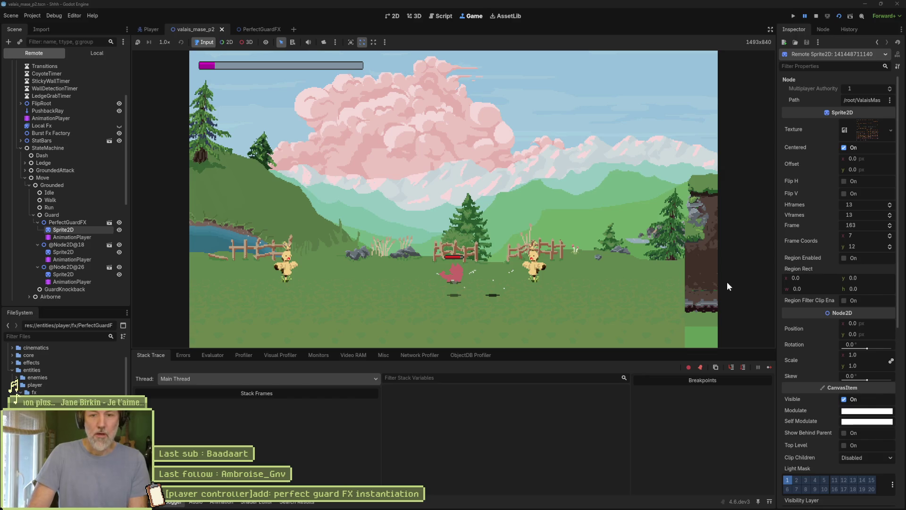
scroll(841, 278, "down", 5)
scroll(840, 272, "down", 1)
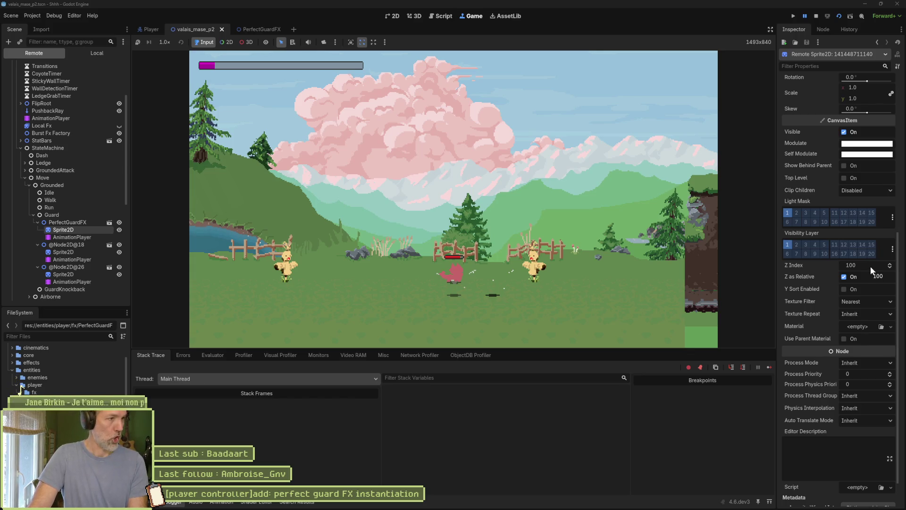
left_click(844, 276)
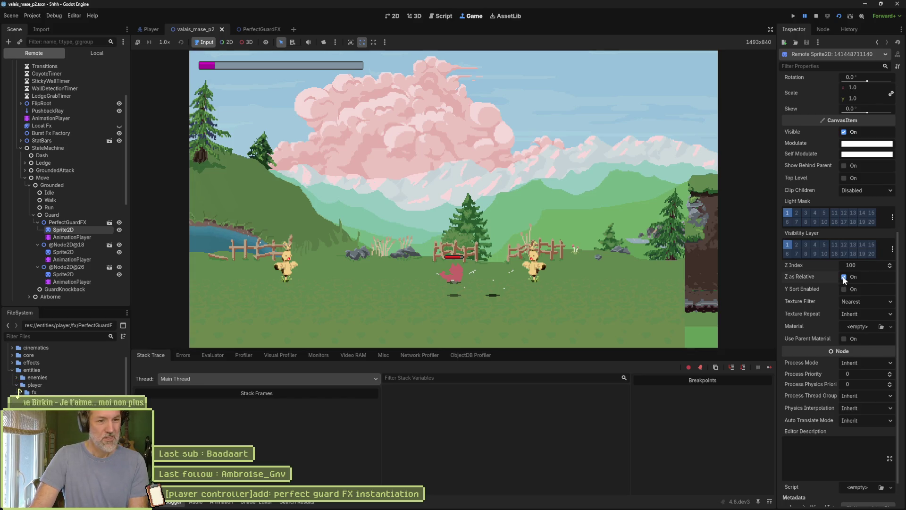
left_click(70, 246)
left_click(844, 344)
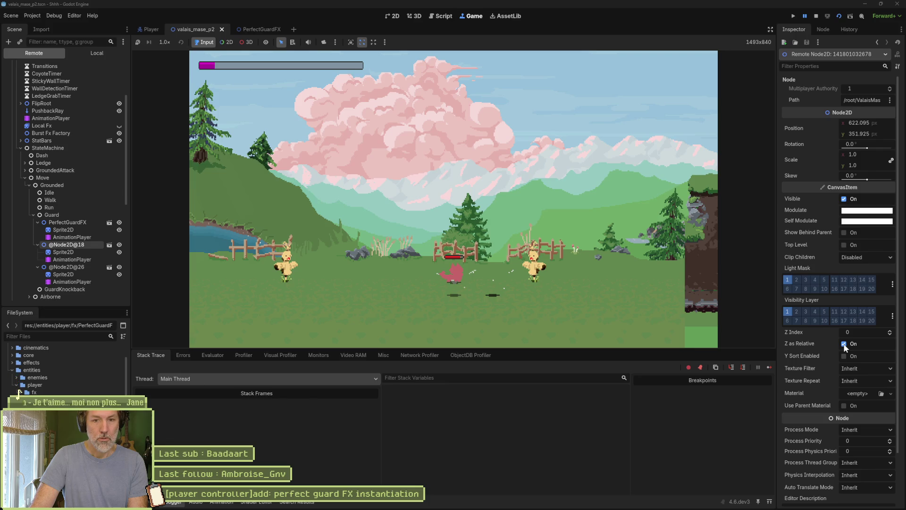
left_click(890, 331)
left_click(890, 332)
left_click(890, 332)
left_click(890, 332)
left_click(890, 331)
left_click(890, 331)
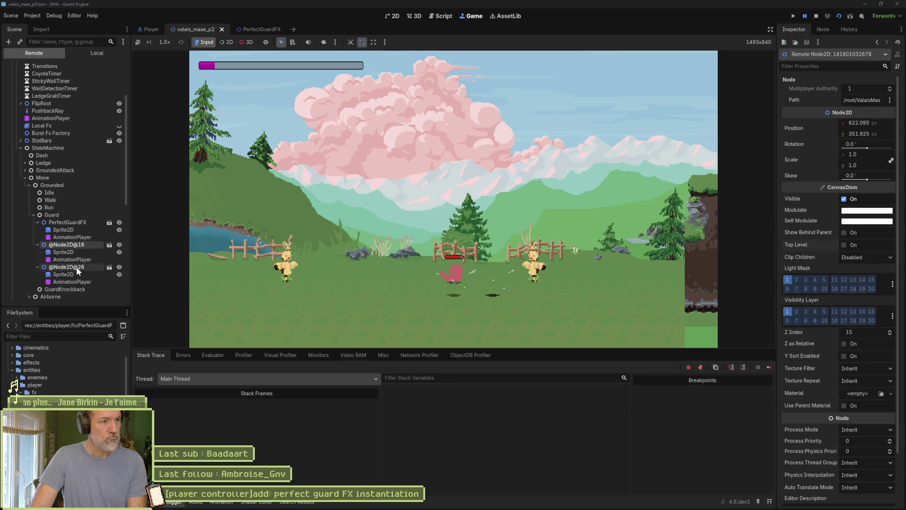
left_click(119, 222)
left_click(119, 223)
left_click(119, 245)
left_click(119, 245)
left_click(120, 267)
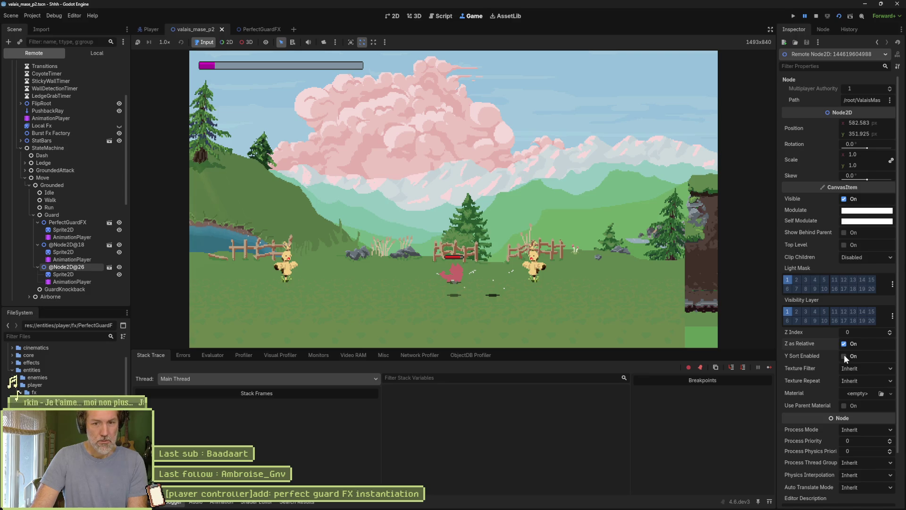
left_click(845, 244)
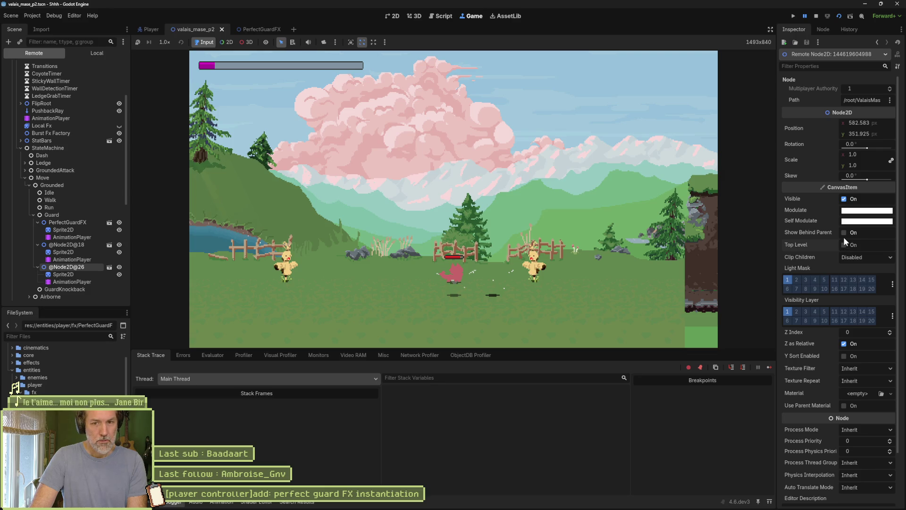
left_click(889, 330)
scroll(890, 332, "up", 5)
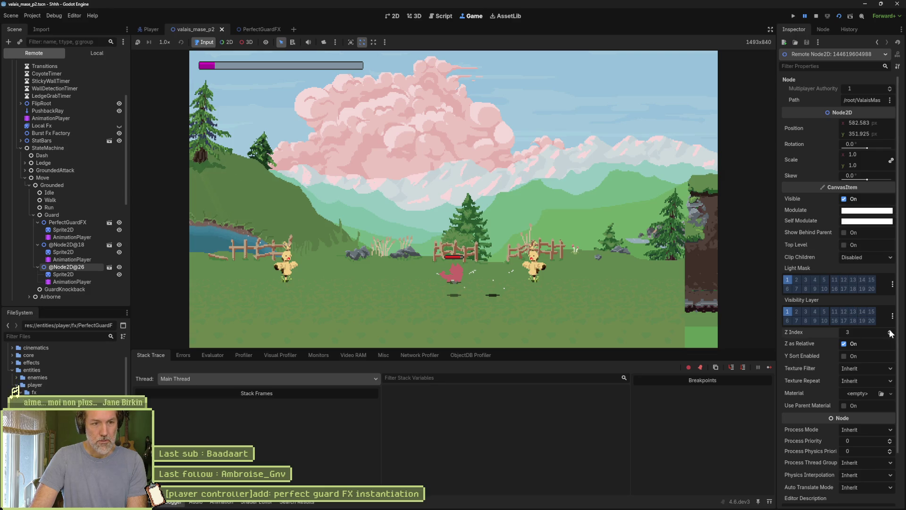
scroll(891, 333, "up", 1)
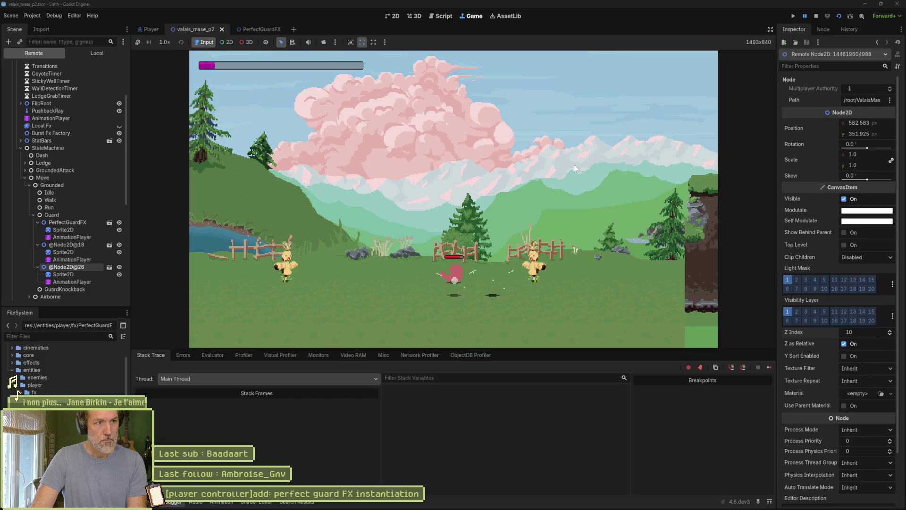
left_click(66, 274)
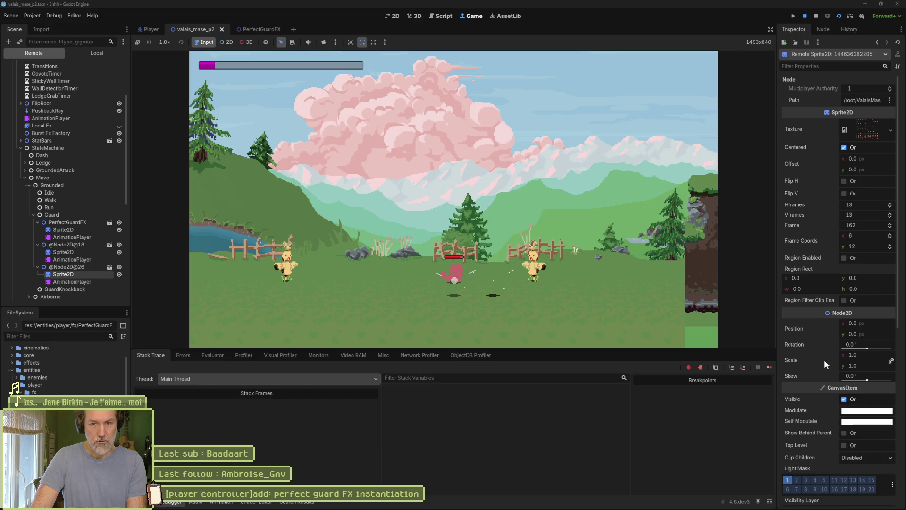
scroll(825, 360, "down", 4)
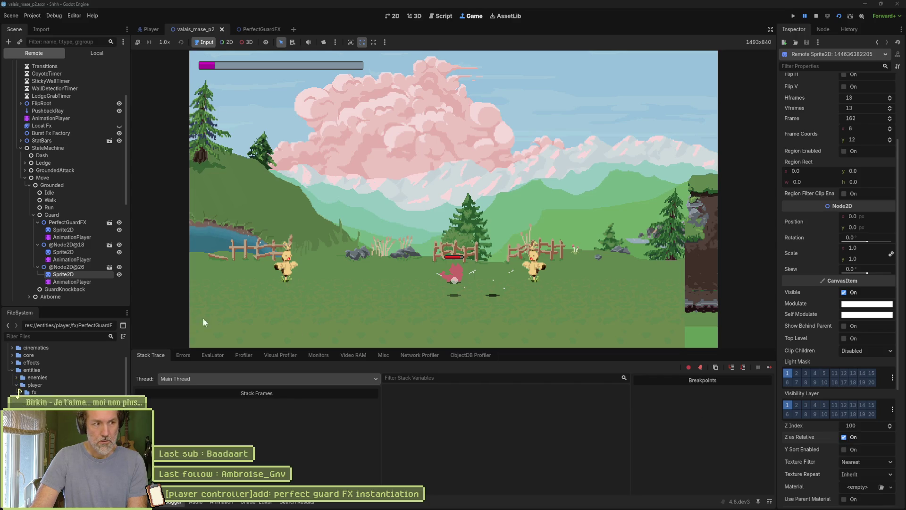
left_click(72, 266)
left_click(874, 329)
type("0")
key("Return")
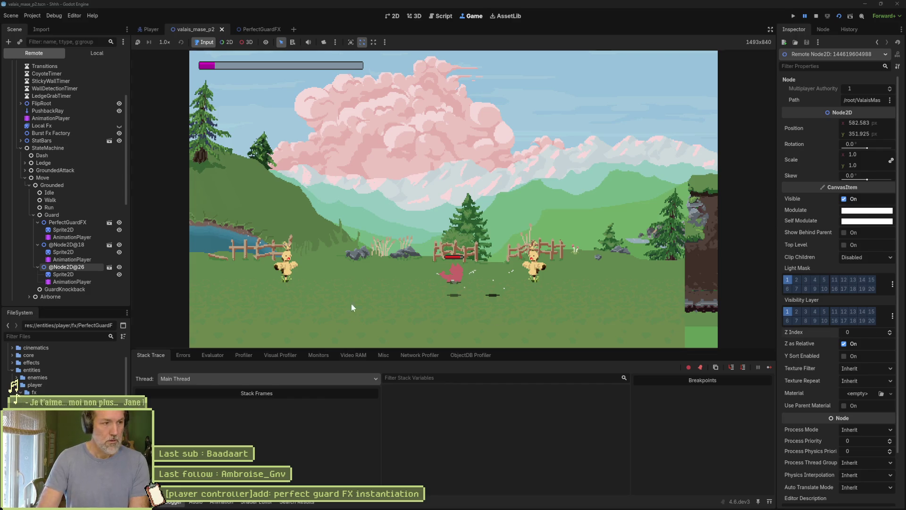
left_click(65, 275)
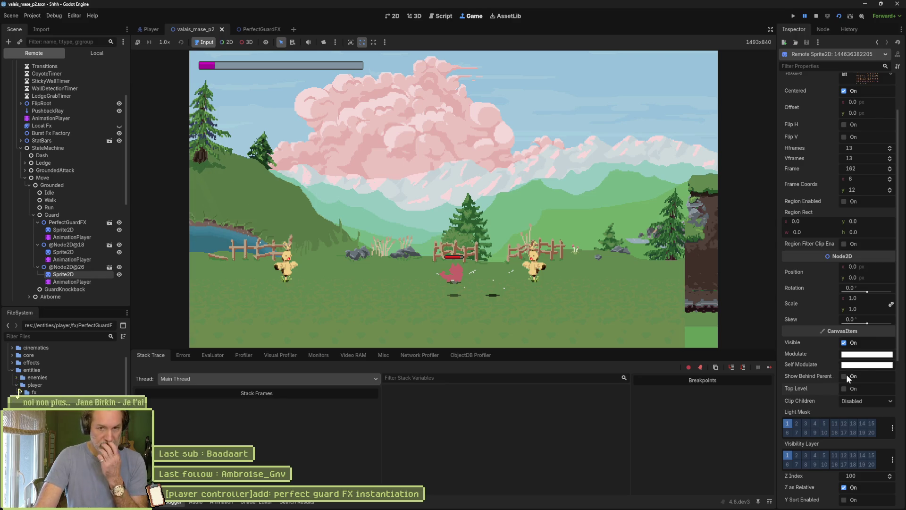
scroll(833, 370, "down", 4)
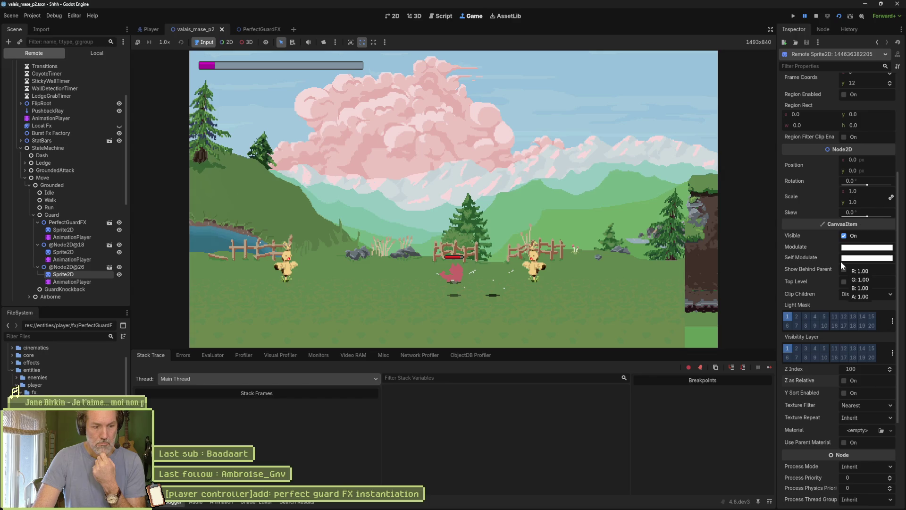
Stop the game and instance the PerfectGuardFX scene into the Player scene in 2D view.
left_click(816, 15)
left_click(148, 29)
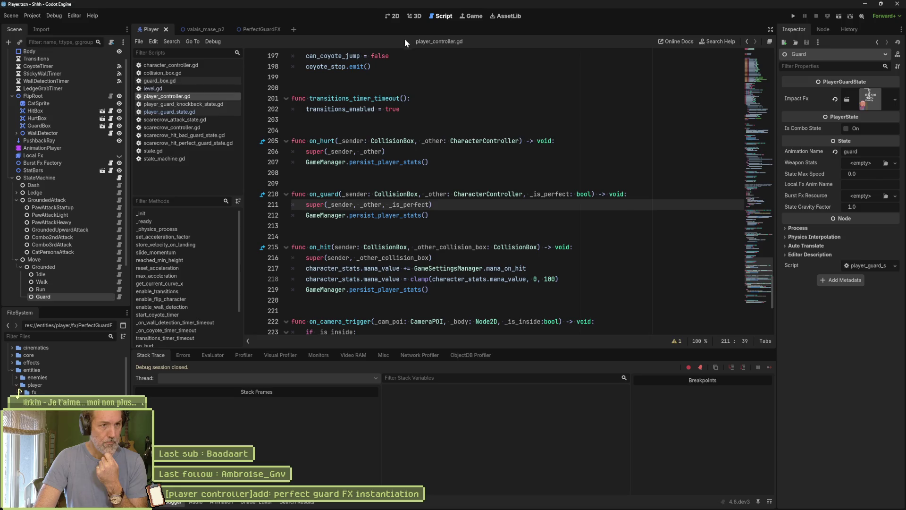
left_click(393, 16)
left_click(12, 178)
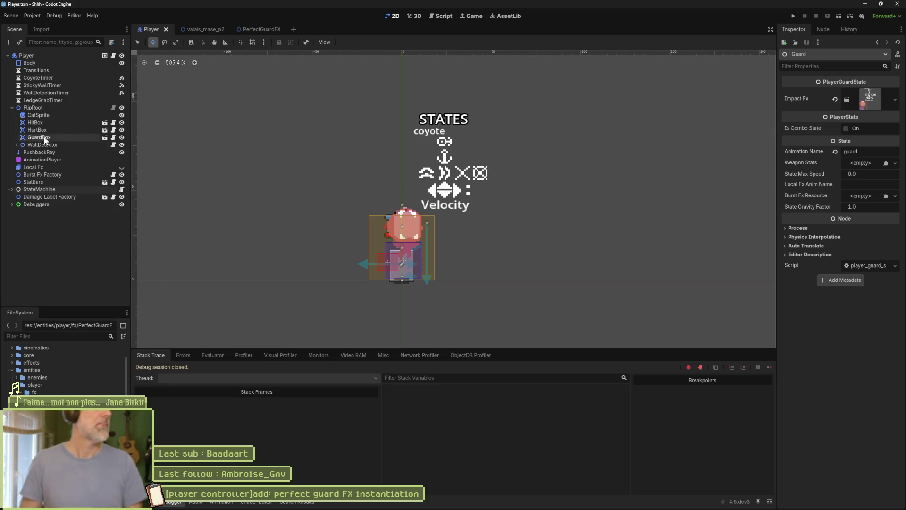
left_click(54, 245)
key("ctrl+shift+o")
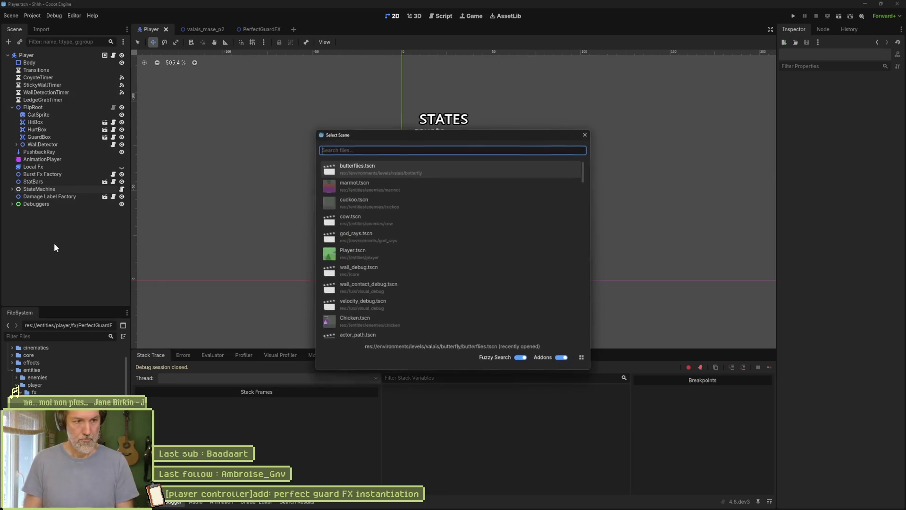
type("perfect")
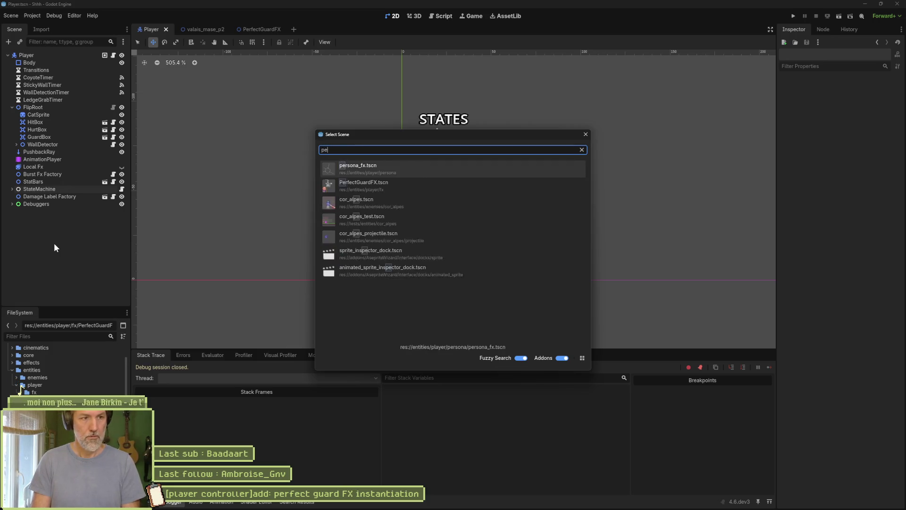
key("Down")
key("Return")
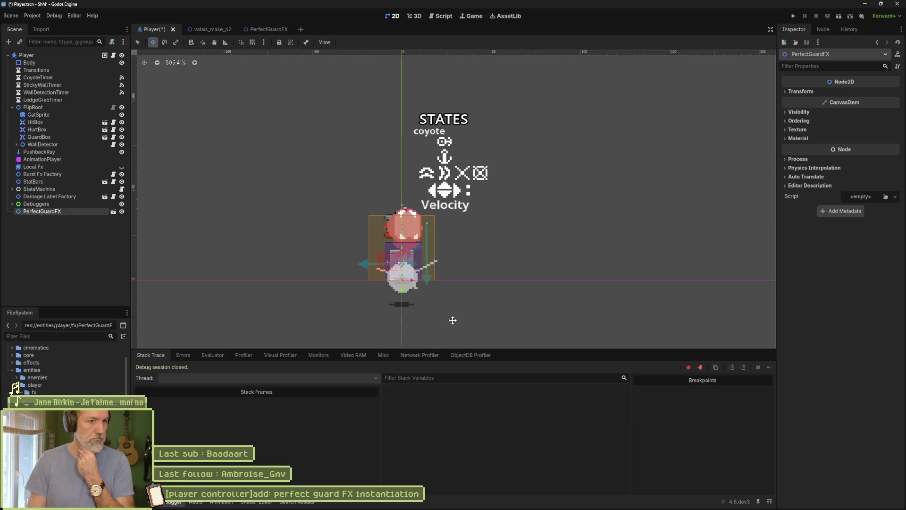
Test the effect over the character's head with Z Index -1, 0 and 10, absolute and relative, then reset.
left_click(802, 119)
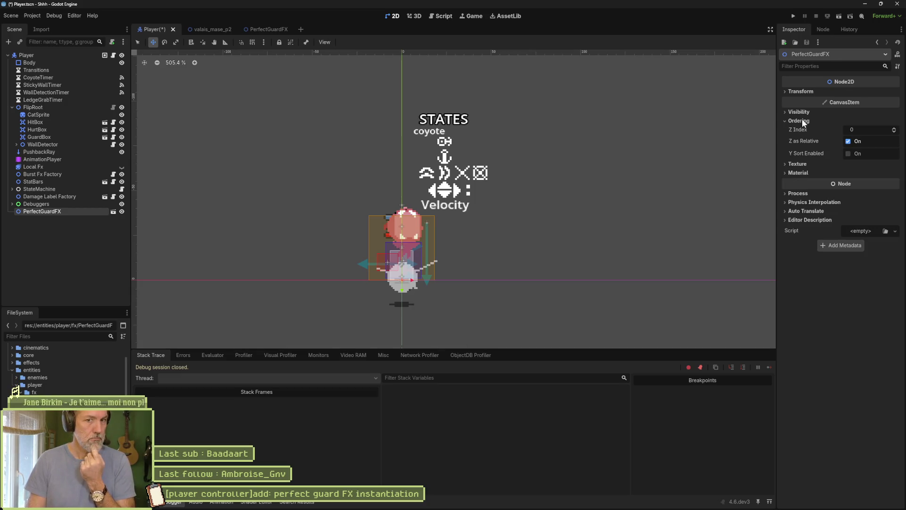
left_click(893, 132)
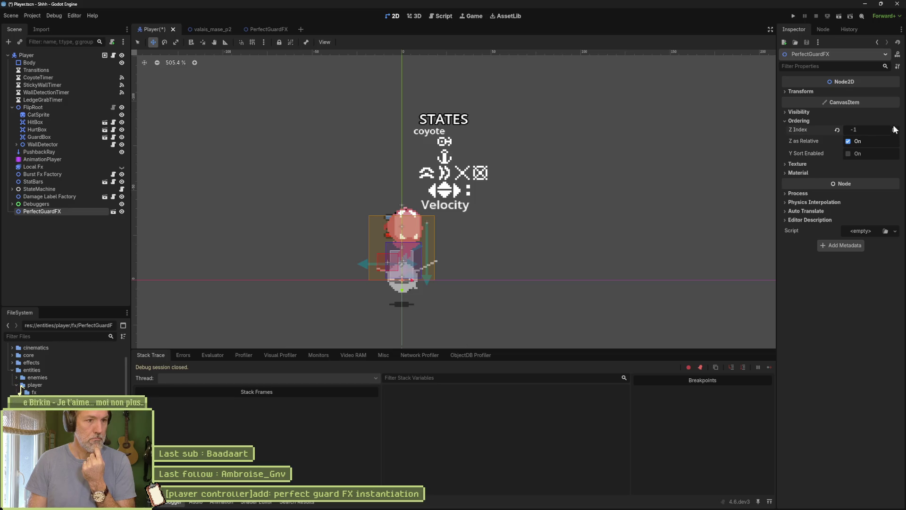
left_click(893, 129)
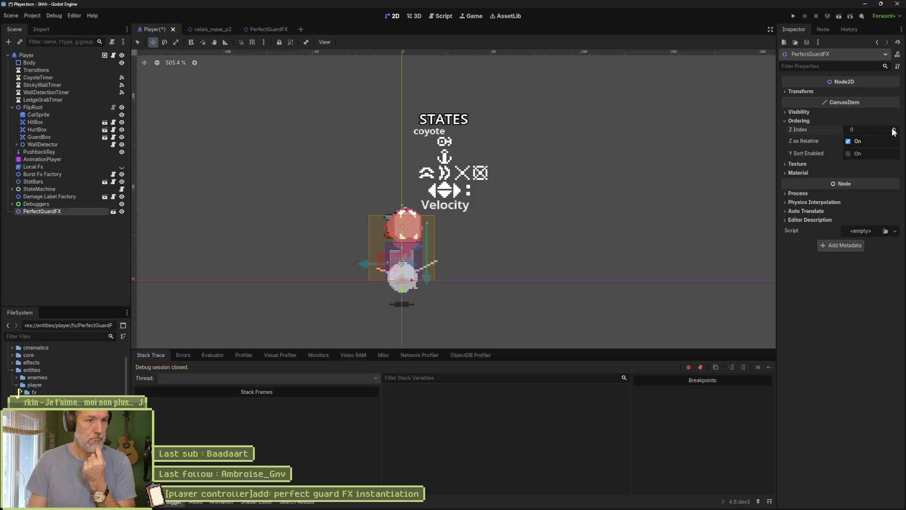
left_click_drag(471, 272, 476, 234)
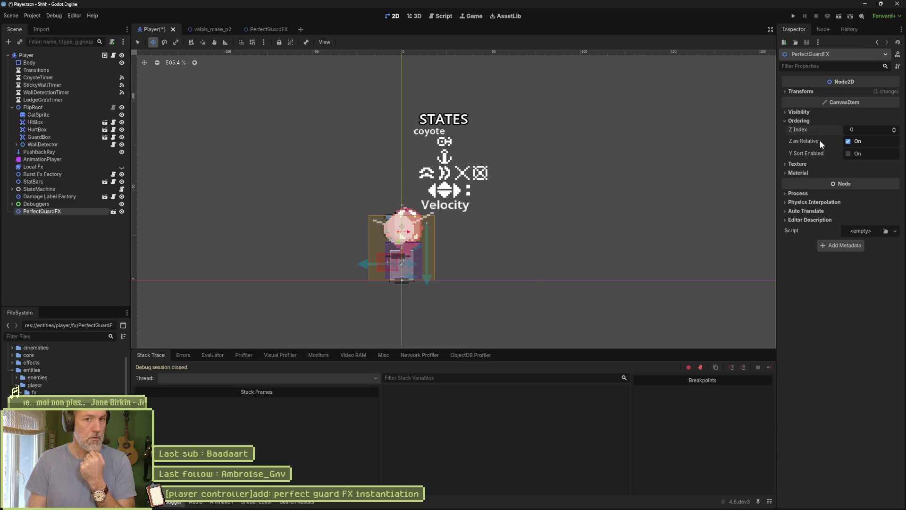
left_click(847, 141)
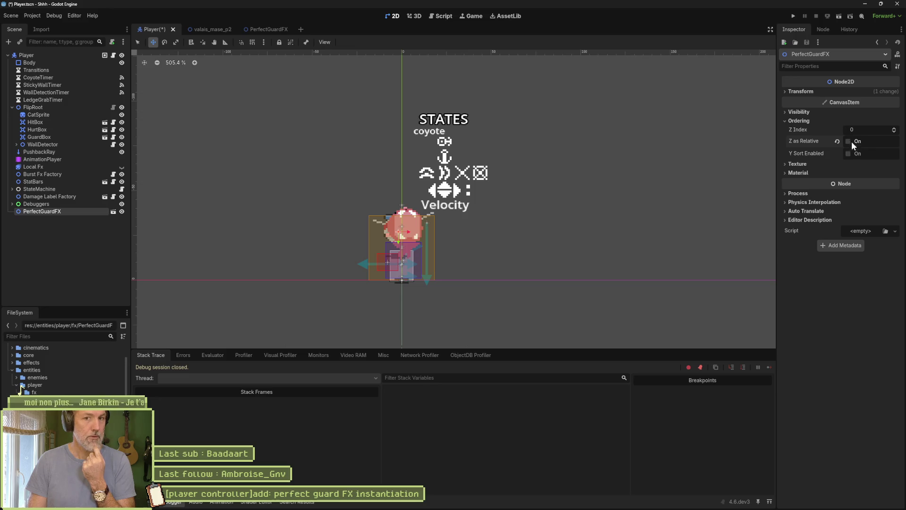
double_click(895, 129)
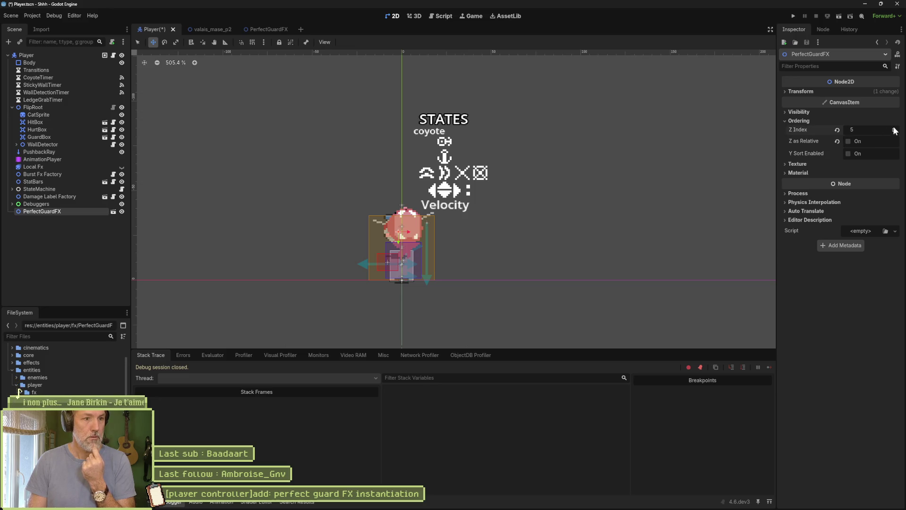
left_click(894, 130)
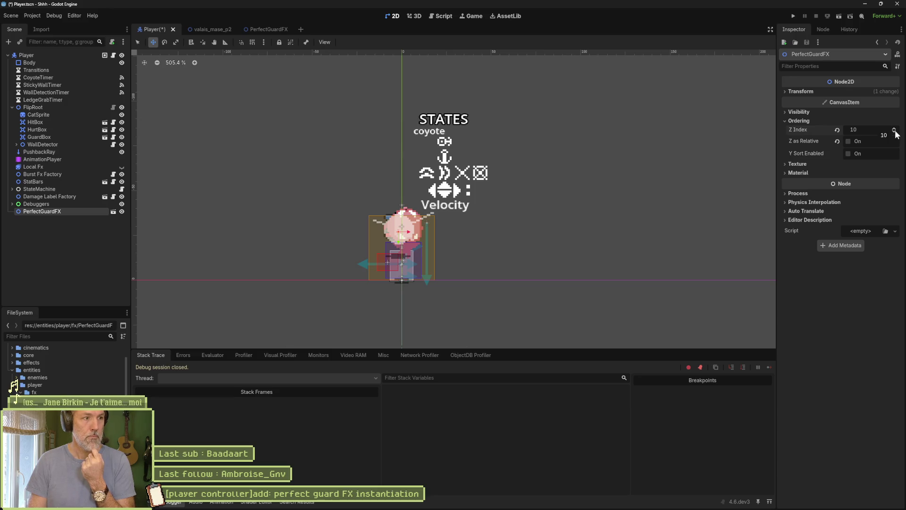
left_click(838, 130)
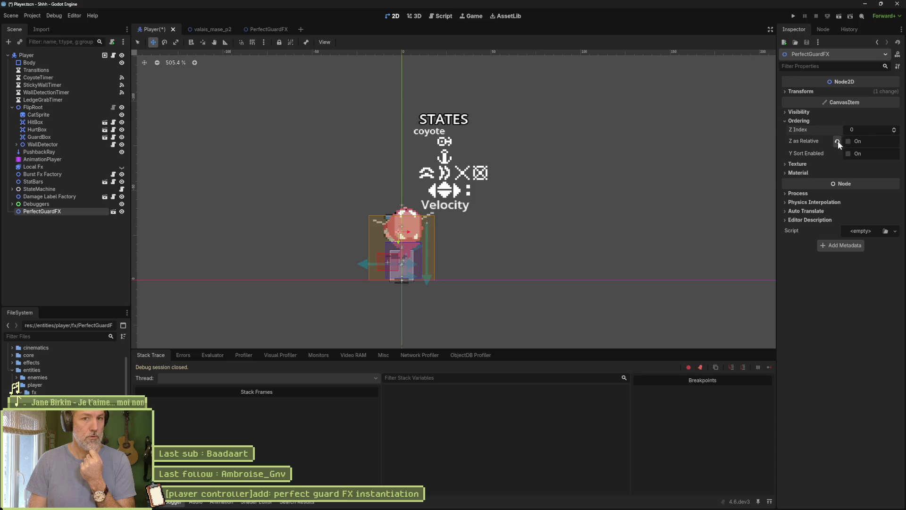
left_click(838, 141)
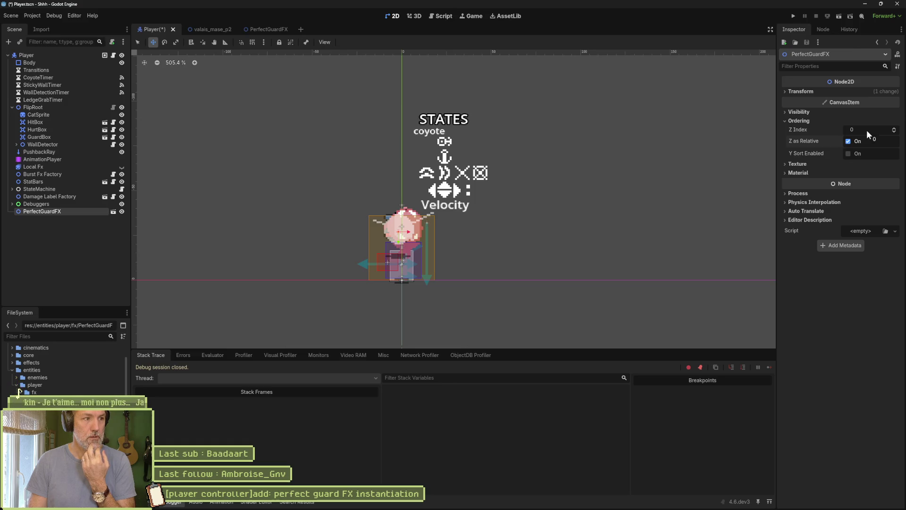
Delete the temporary PerfectGuardFX instance from the Player scene.
left_click(64, 221)
left_click(52, 212)
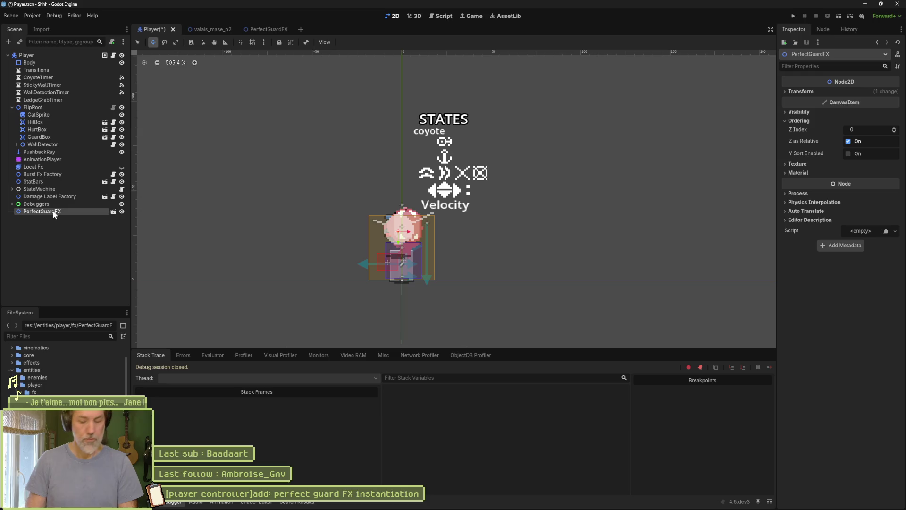
key("Delete")
key("Return")
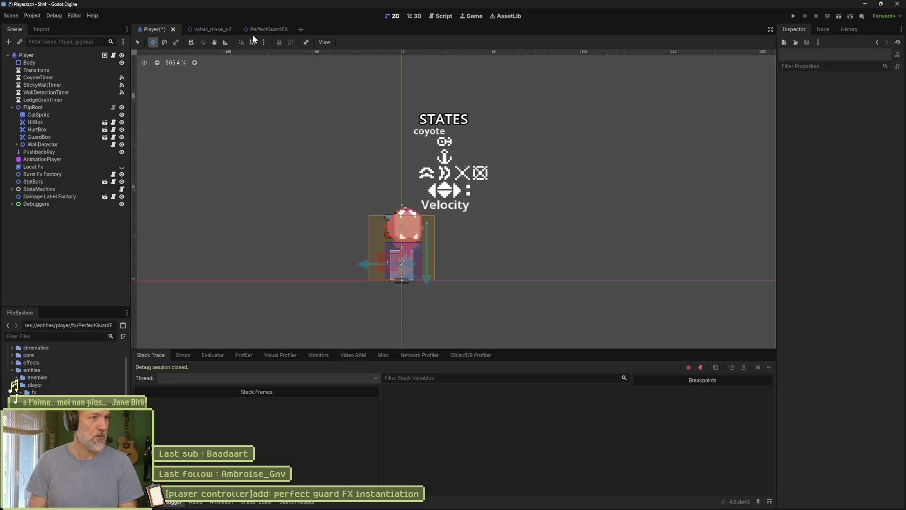
Make the PerfectGuardFX root's Z Index absolute, reset the sprite's Z Index from 100 to 0, and save.
left_click(268, 28)
left_click(57, 55)
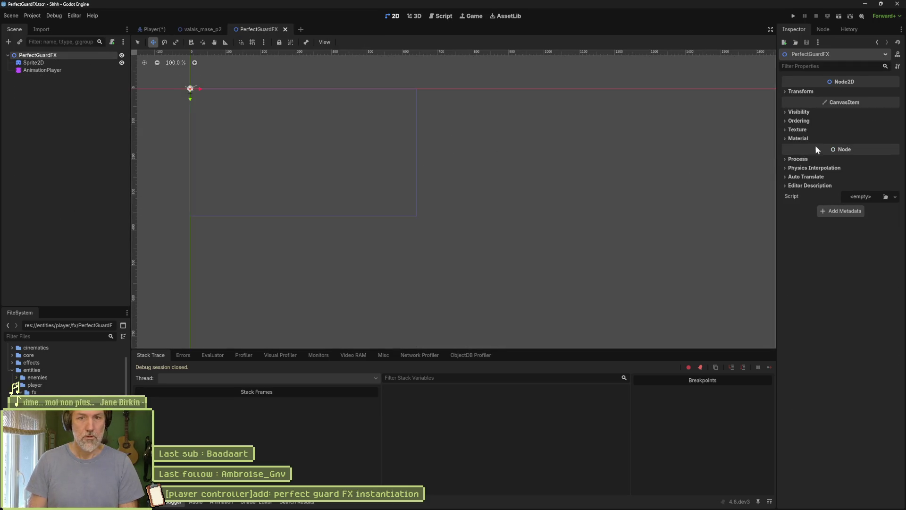
left_click(820, 121)
left_click(848, 142)
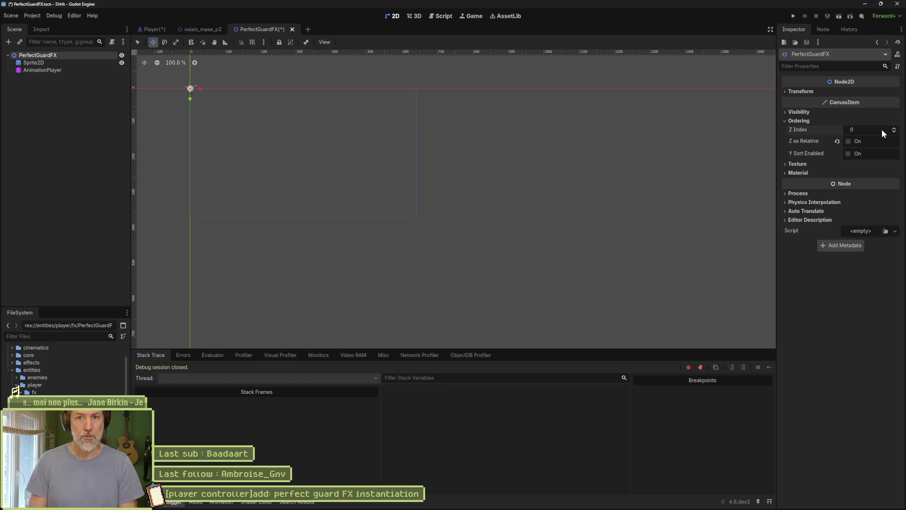
left_click(75, 64)
left_click(837, 191)
key("ctrl+s")
Run valais_mase_p2 and guard twice to test the effect, then stop the game.
left_click(205, 29)
key("F6")
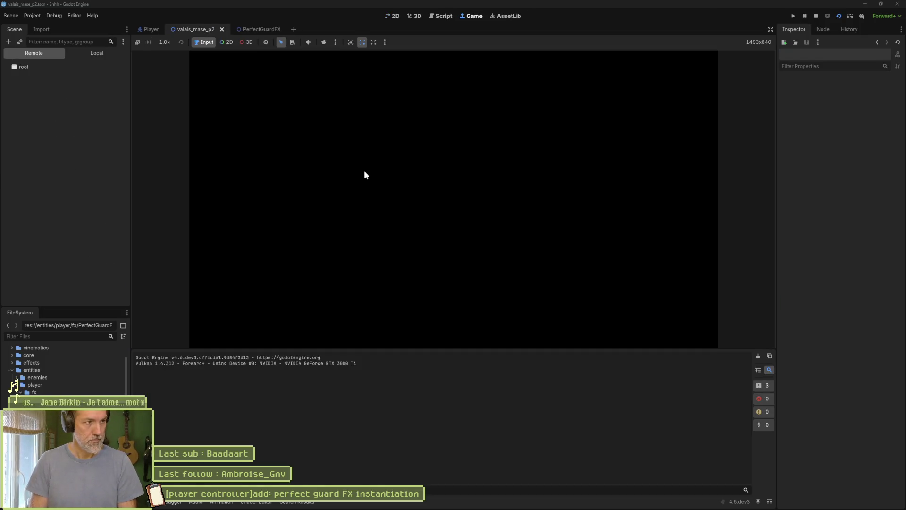
key("k")
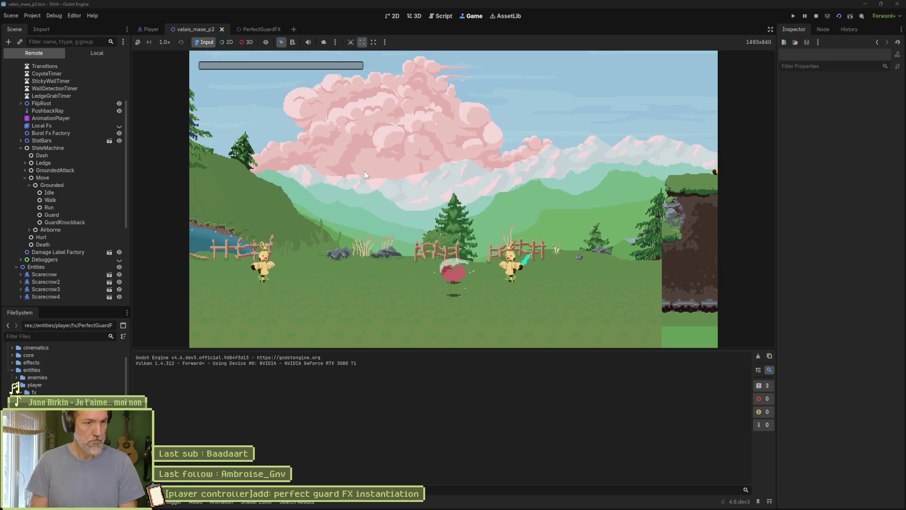
key("k")
key("F8")
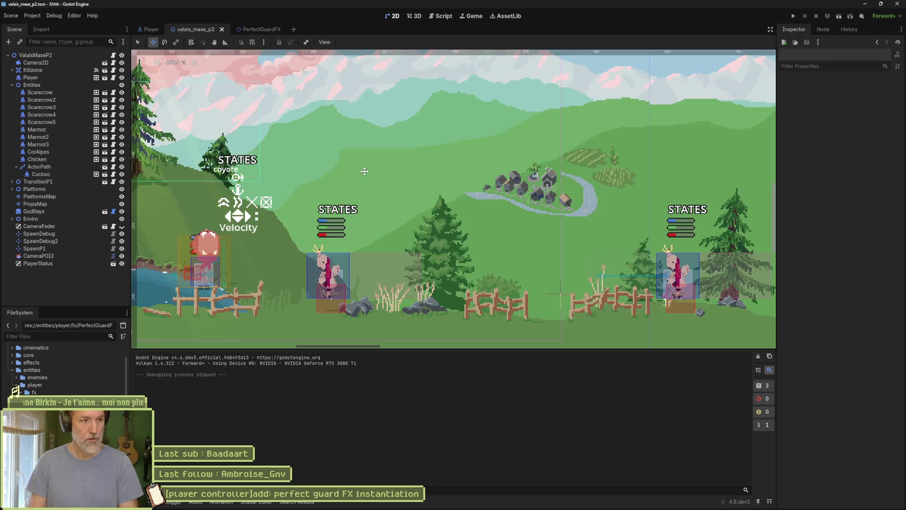
Turn off the sprite's relative Z, set the PerfectGuardFX root Z Index to 11, test it, and return to valais_mase_p2.
left_click(243, 29)
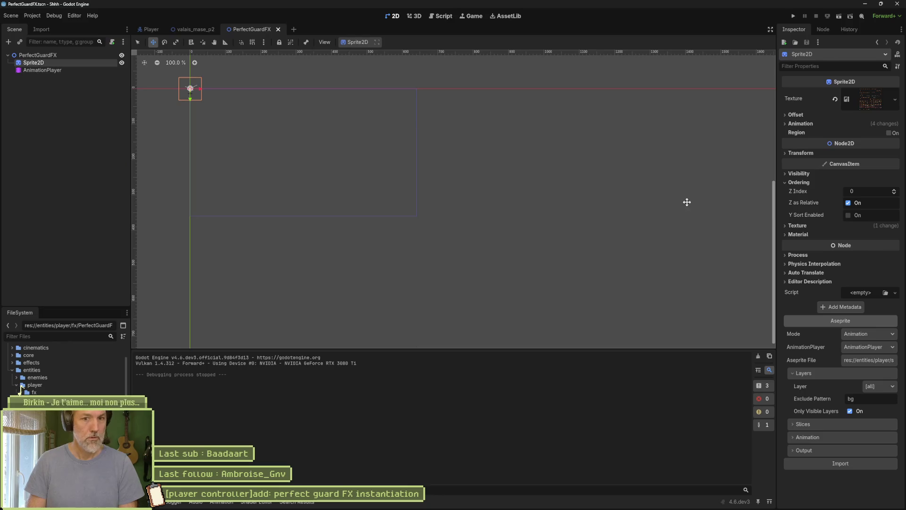
left_click(845, 203)
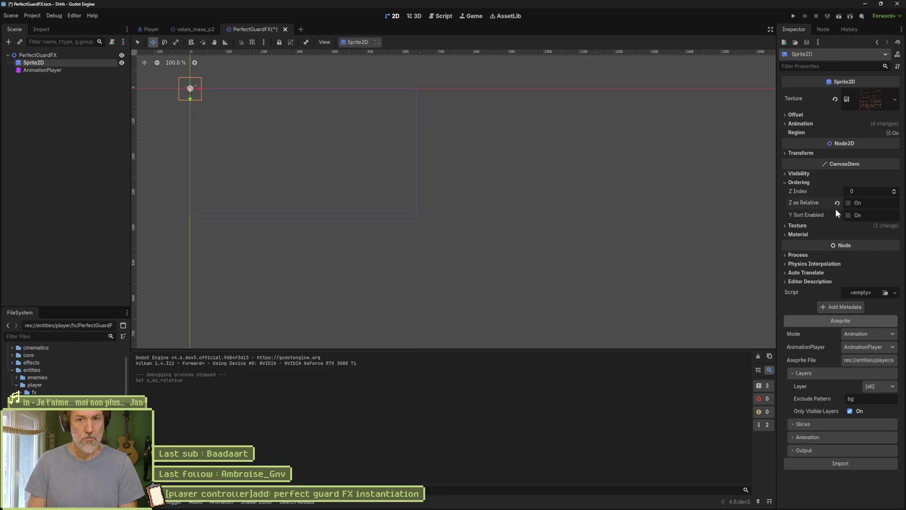
left_click(64, 55)
left_click(894, 128)
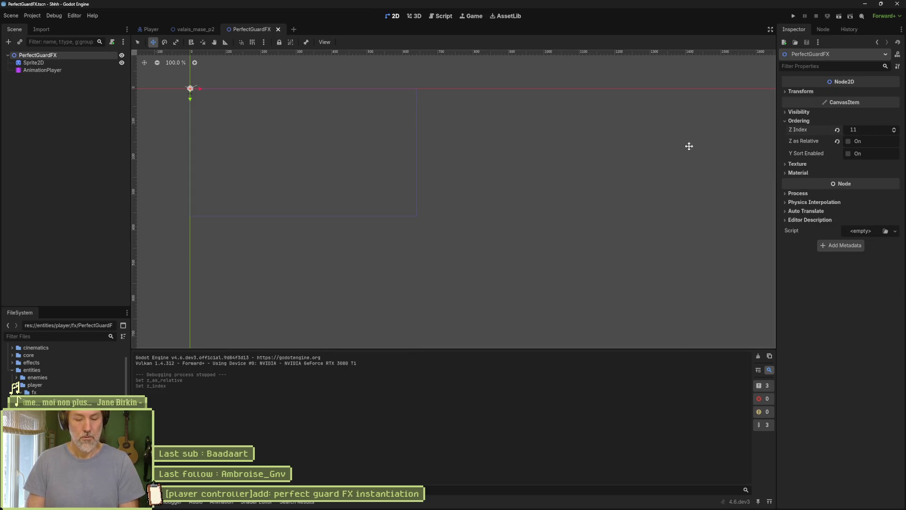
key("F6")
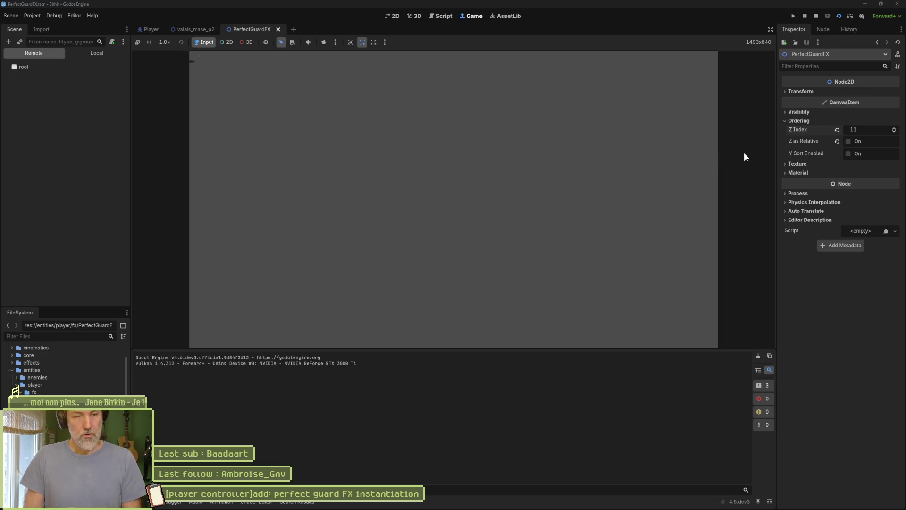
key("F8")
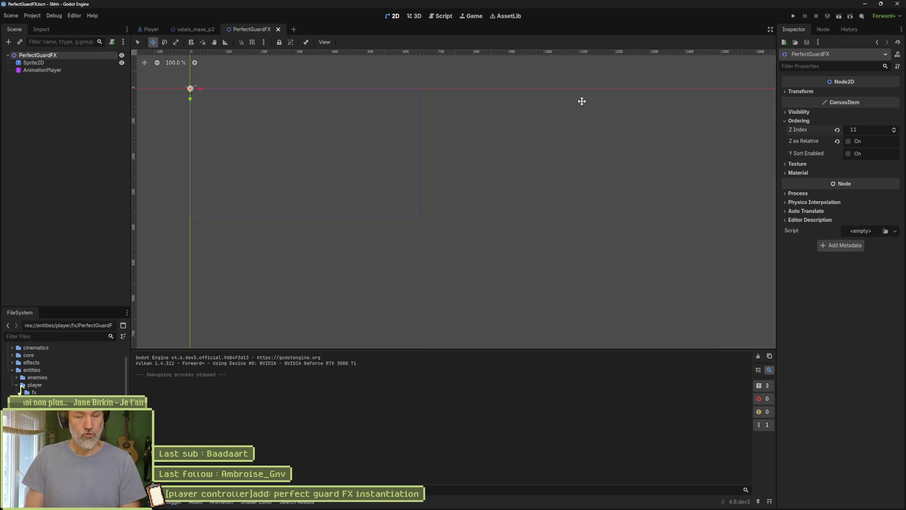
left_click(196, 29)
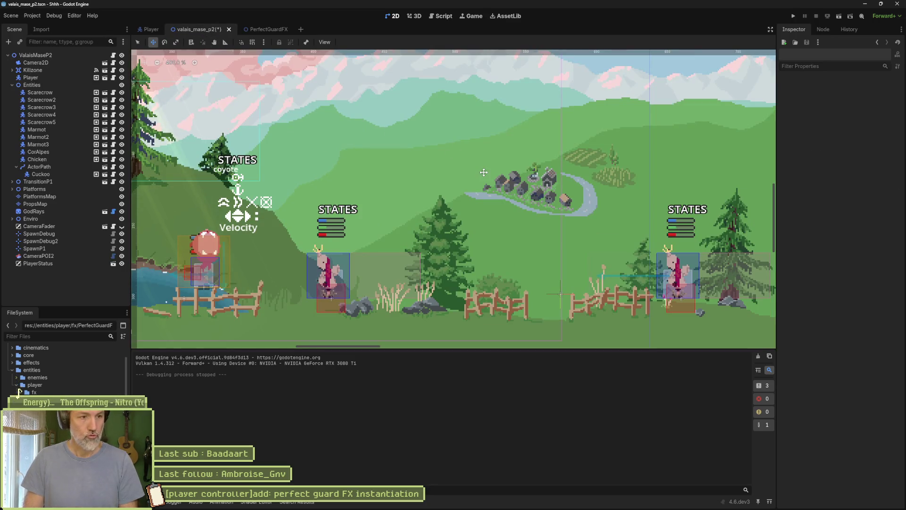
Run valais_mase_p2 with F6 and guard with K until the red perfect-guard crescent appears, then pause.
key("F6")
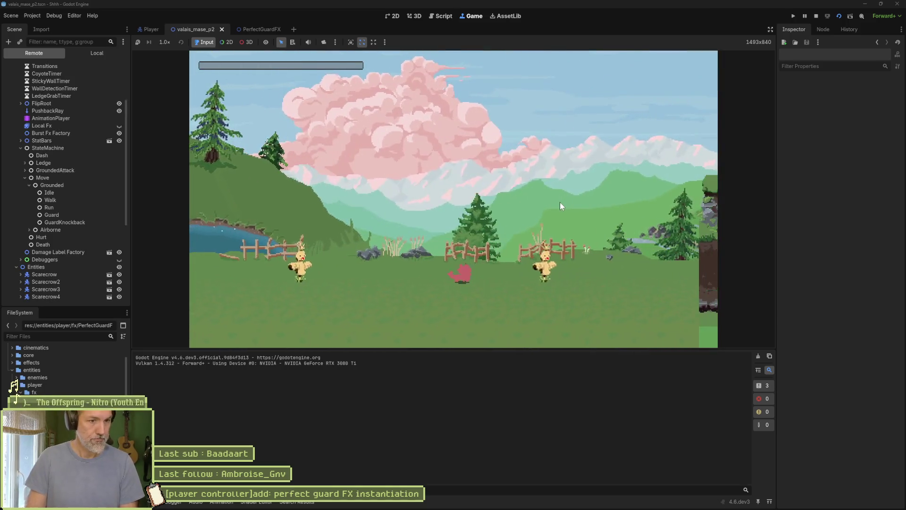
key("k")
key("k")
key("k")
key("a")
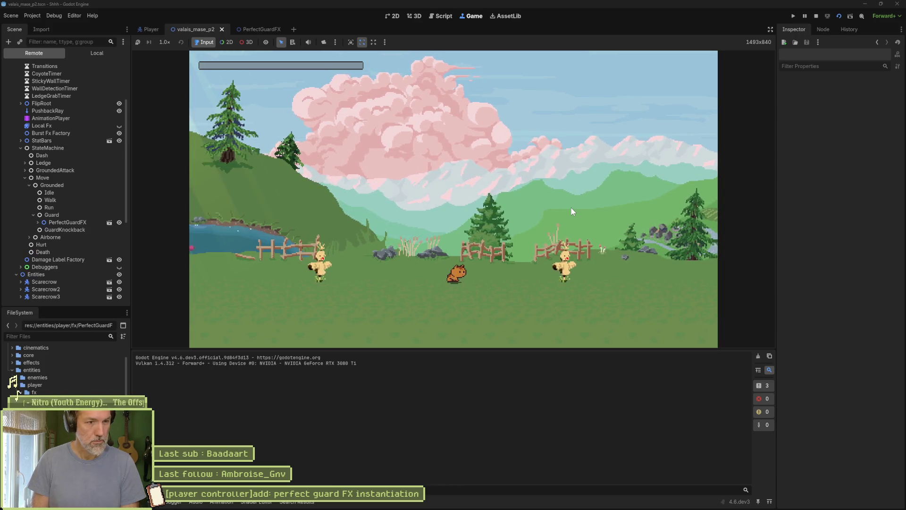
key("k")
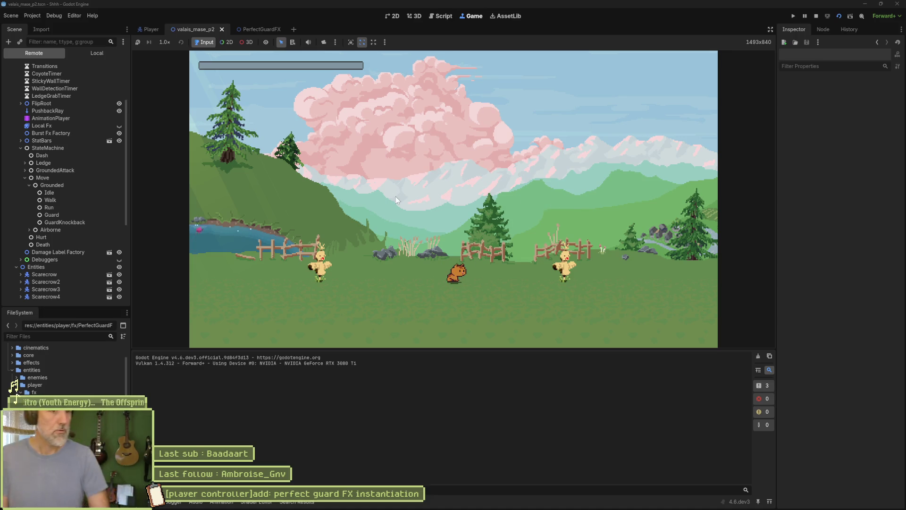
key("k")
left_click(806, 16)
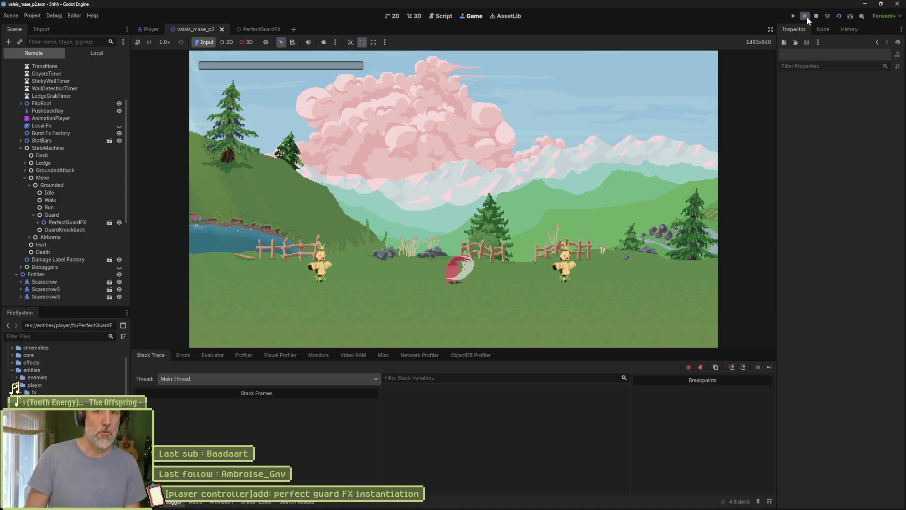
Select the live PerfectGuardFX node in the Remote tree and look at the running level in the 2D view.
left_click(68, 222)
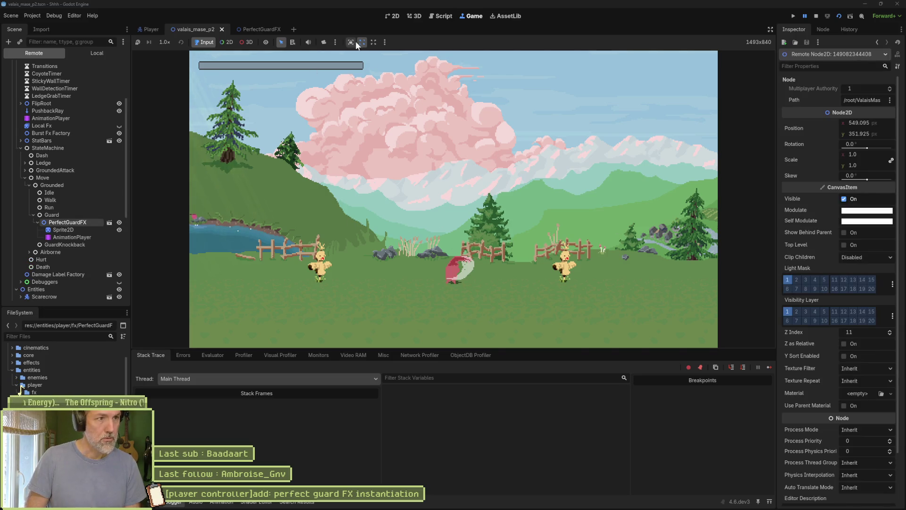
left_click(396, 16)
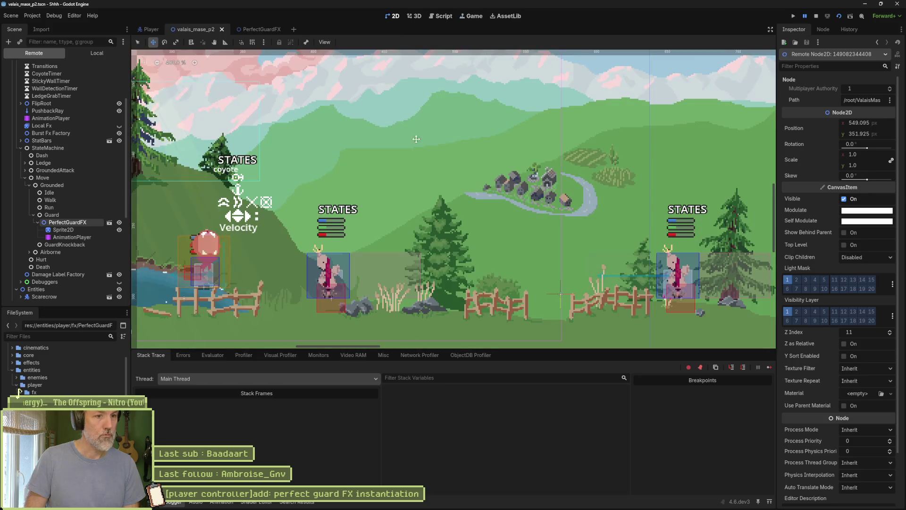
scroll(432, 198, "down", 3)
scroll(432, 198, "up", 4)
scroll(431, 198, "down", 2)
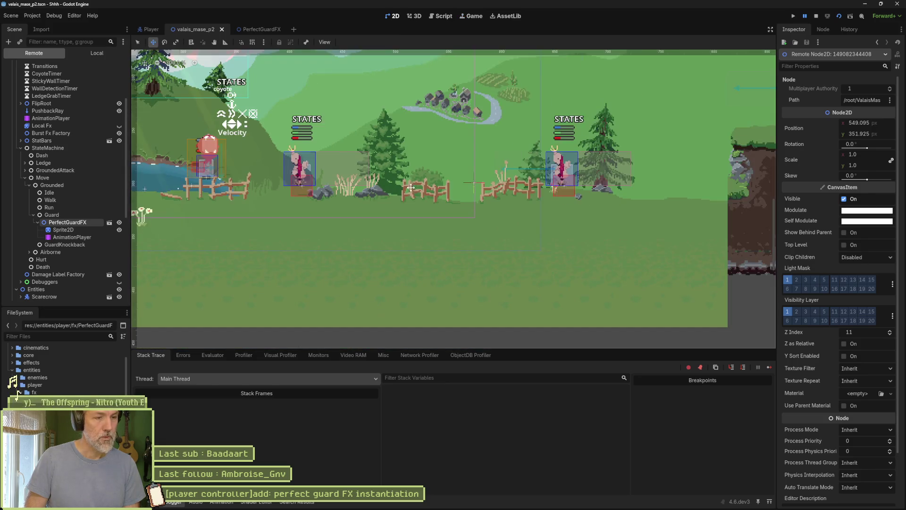
left_click(467, 15)
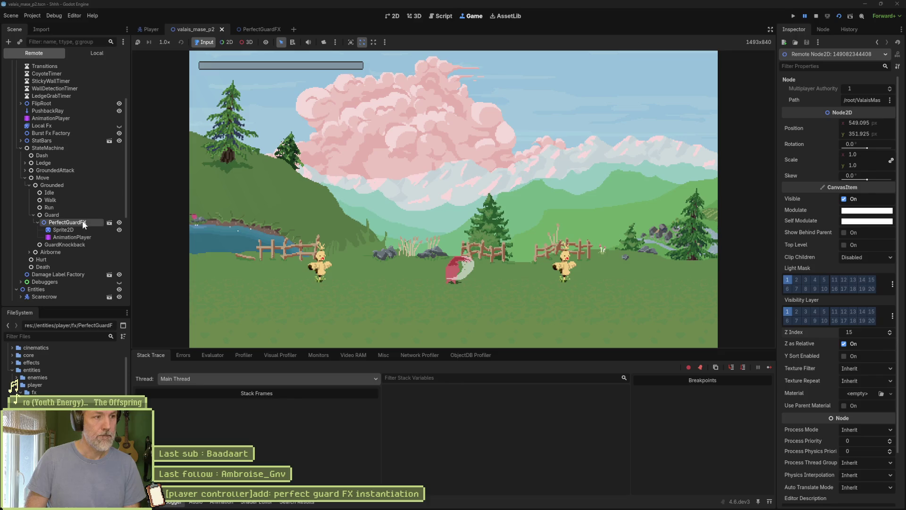
Tick Z as Relative on the live effect's Sprite2D, then stop the game and open the PerfectGuardFX scene.
left_click(72, 229)
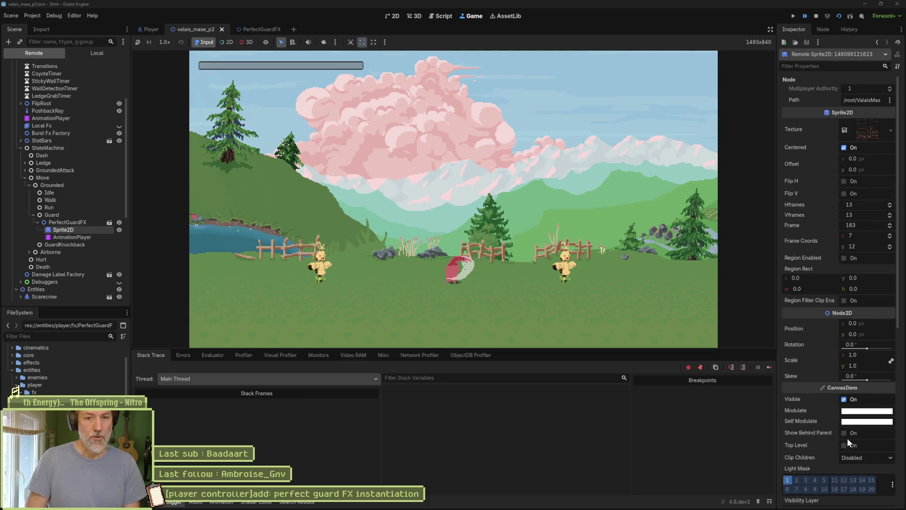
scroll(821, 411, "down", 3)
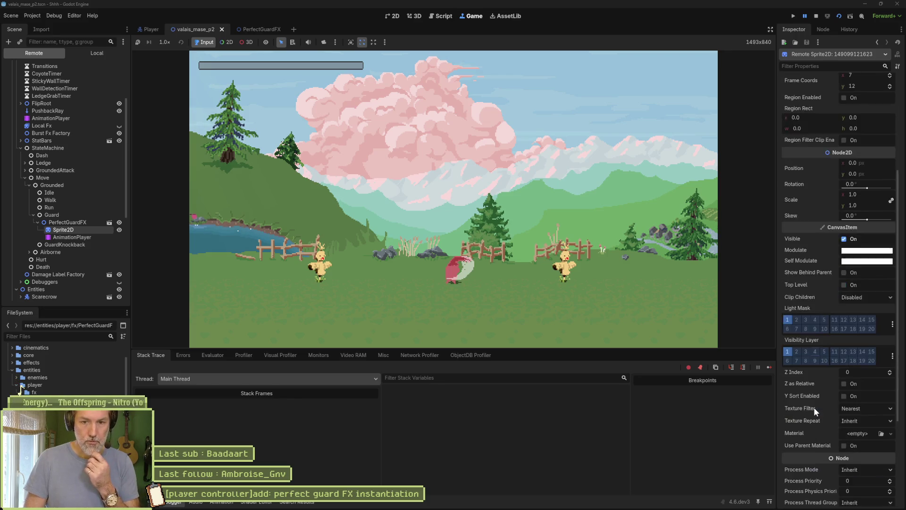
scroll(814, 407, "down", 1)
left_click(844, 330)
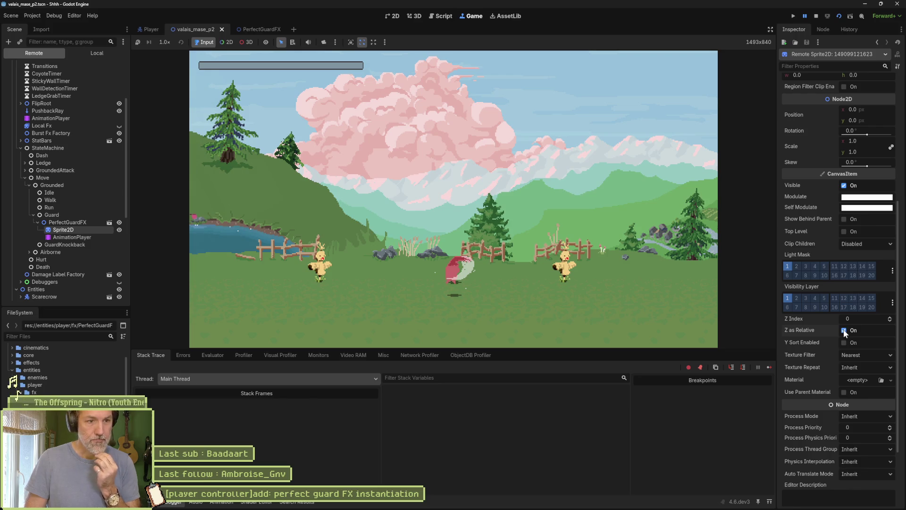
left_click(815, 16)
left_click(262, 30)
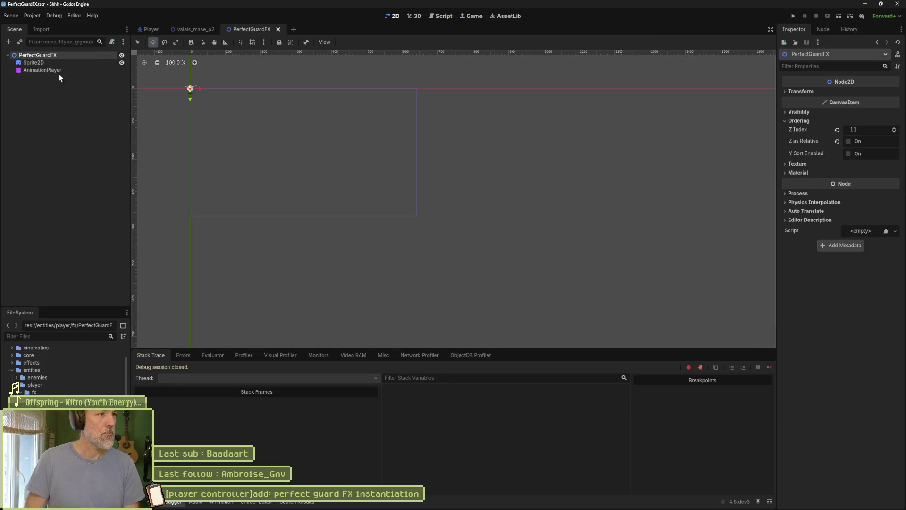
Tick Z as Relative on the PerfectGuardFX Sprite2D, then test-run valais_mase_p2 and stop it.
left_click(60, 62)
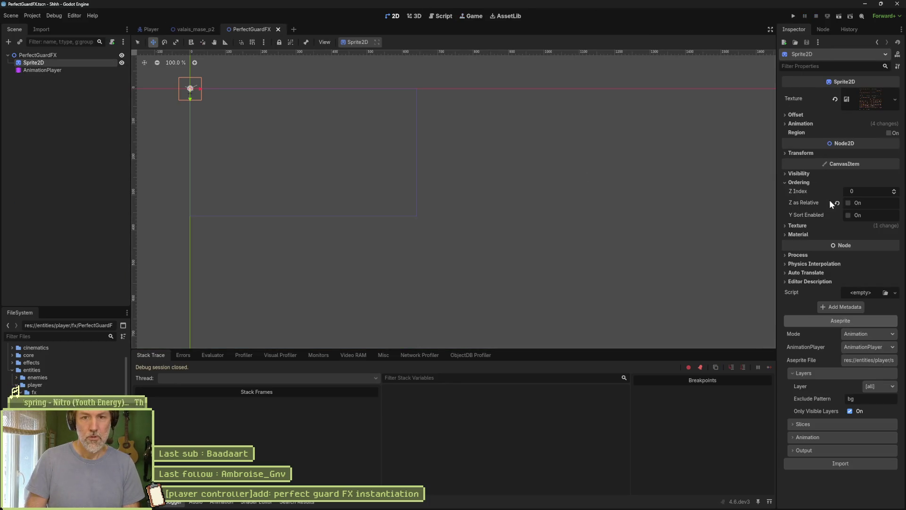
left_click(848, 203)
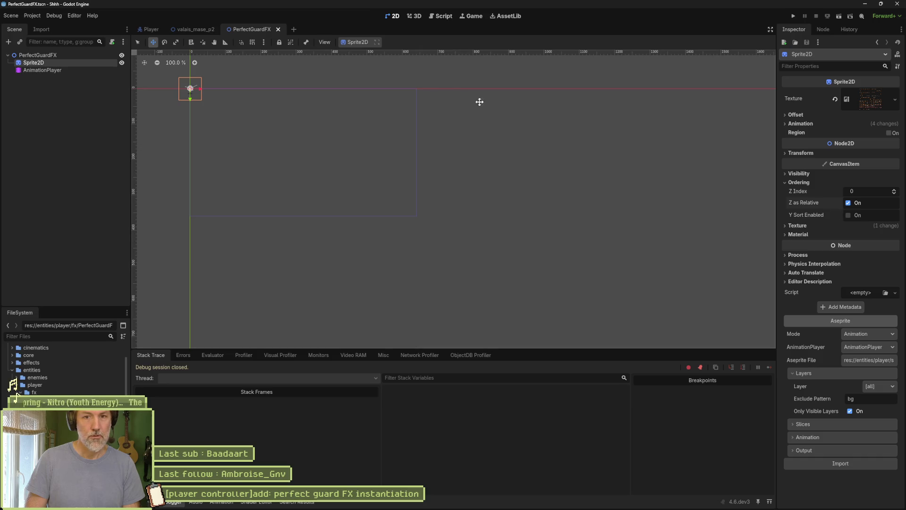
left_click(186, 29)
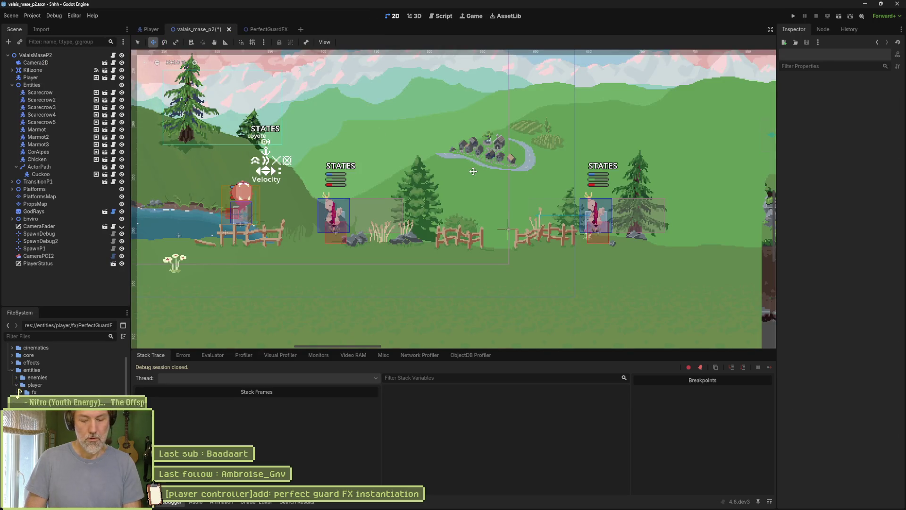
key("F6")
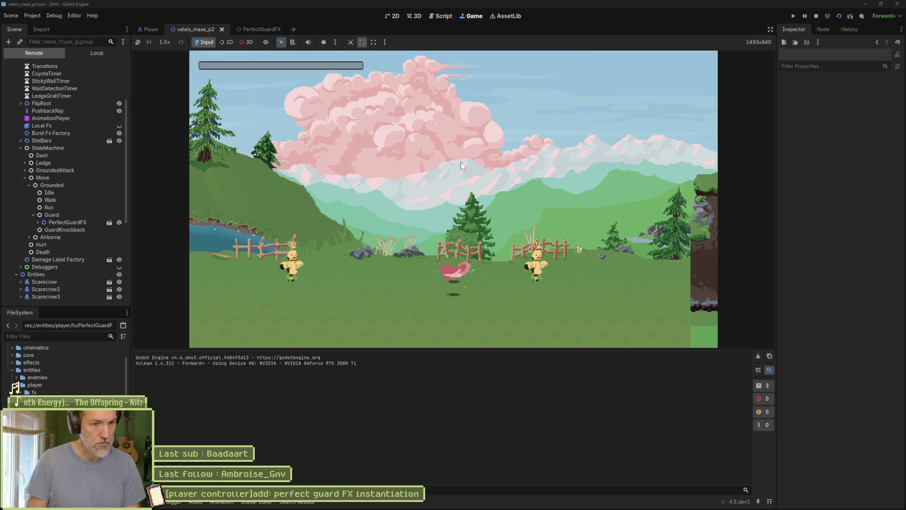
key("F8")
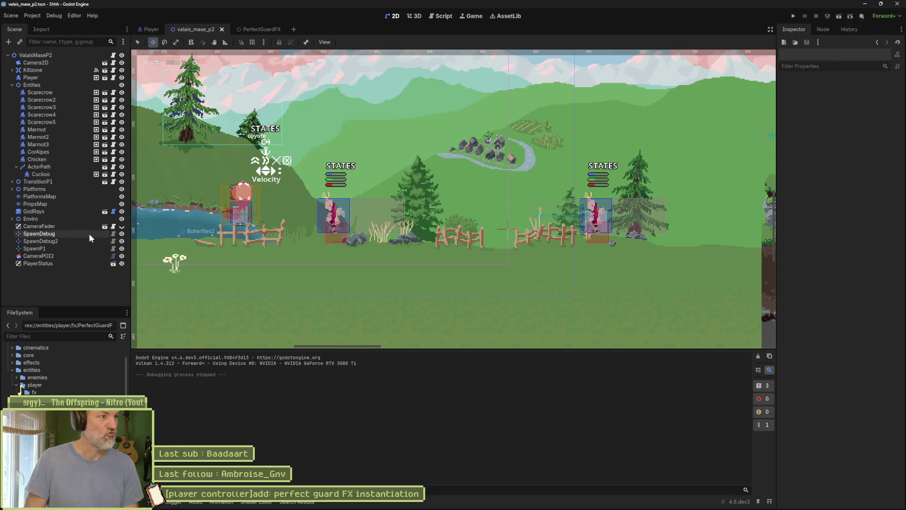
Set the PerfectGuardFX root's Z Index to 100, test-run the level, then switch to Aseprite.
left_click(261, 29)
left_click(52, 55)
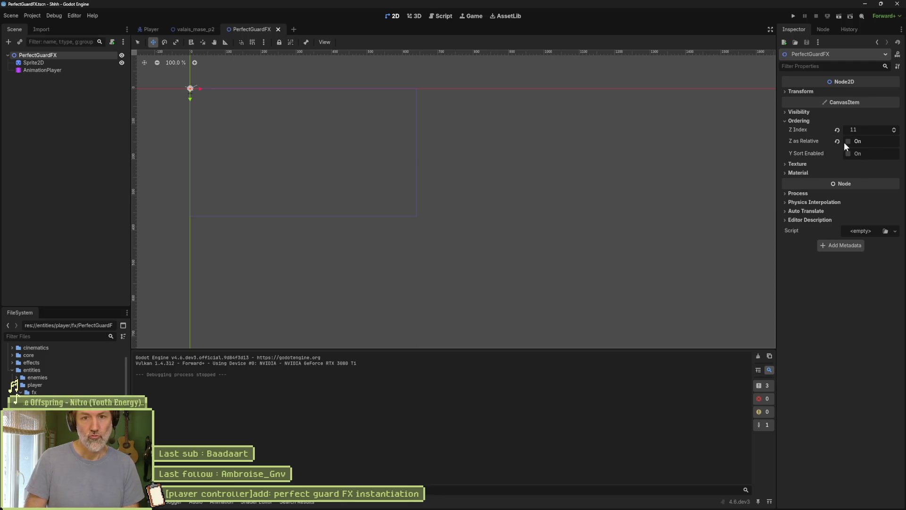
mouse_move(826, 146)
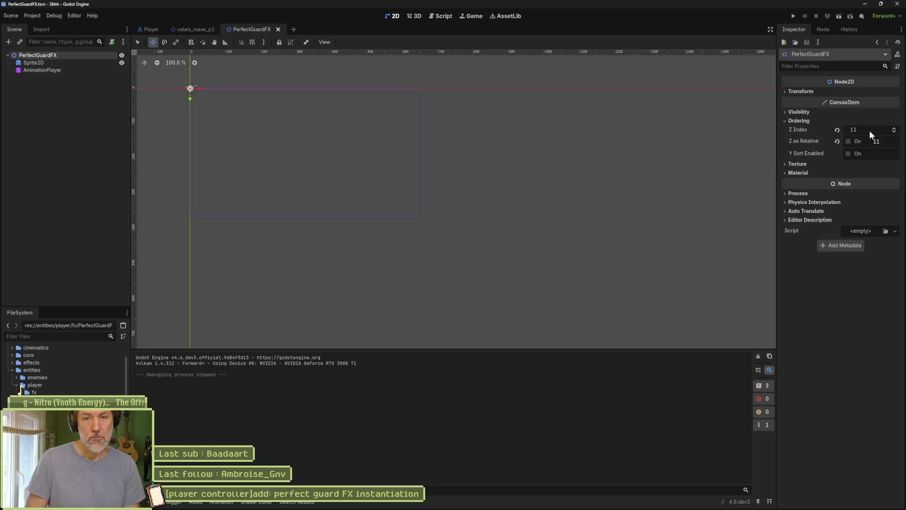
type("100")
key("Return")
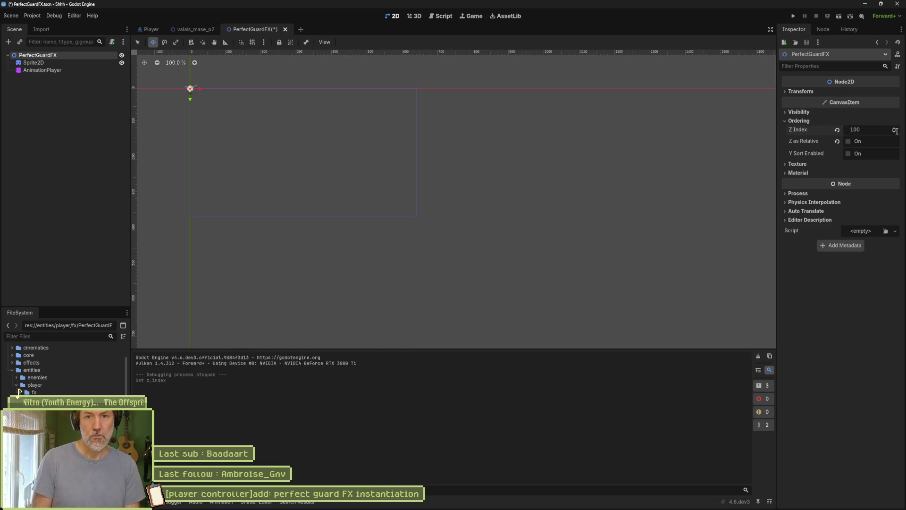
left_click(193, 31)
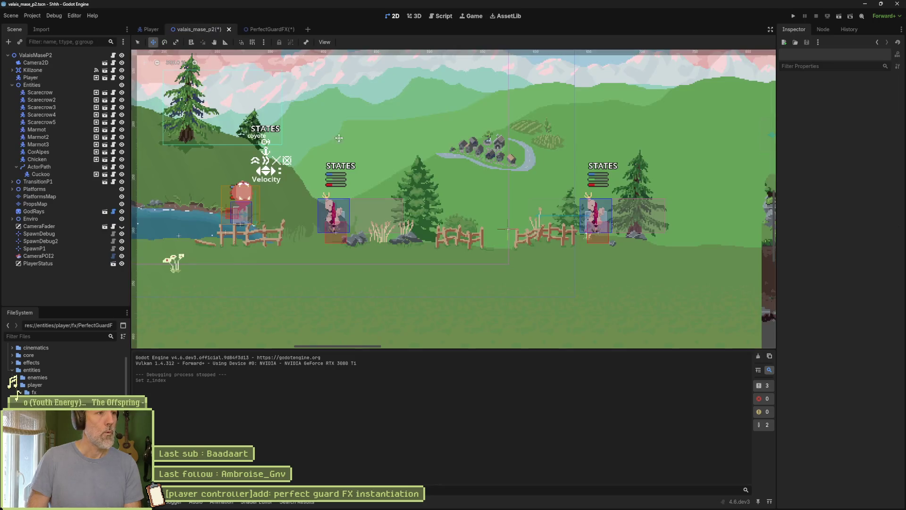
key("F6")
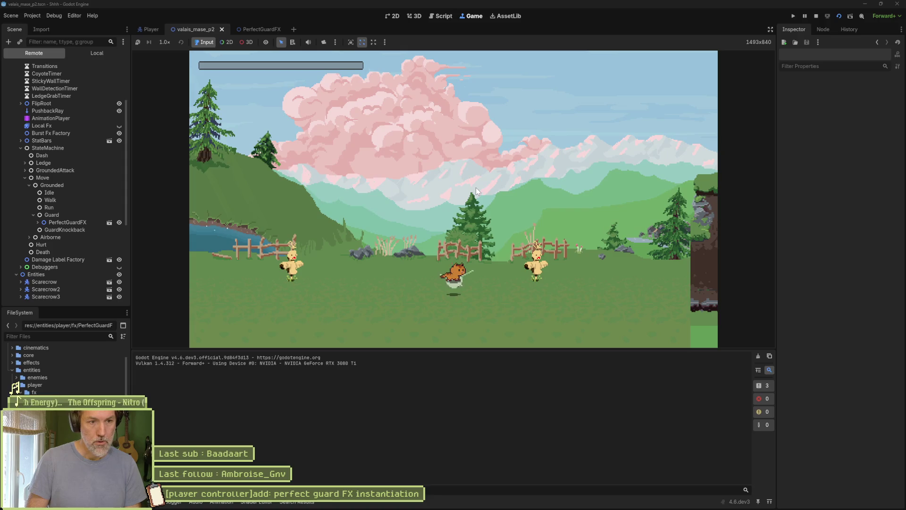
key("F8")
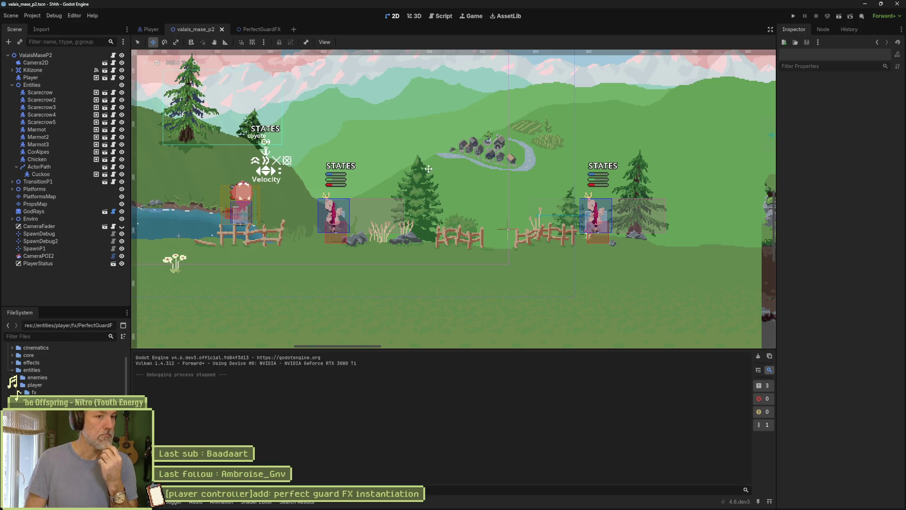
mouse_move(537, 507)
left_click(477, 501)
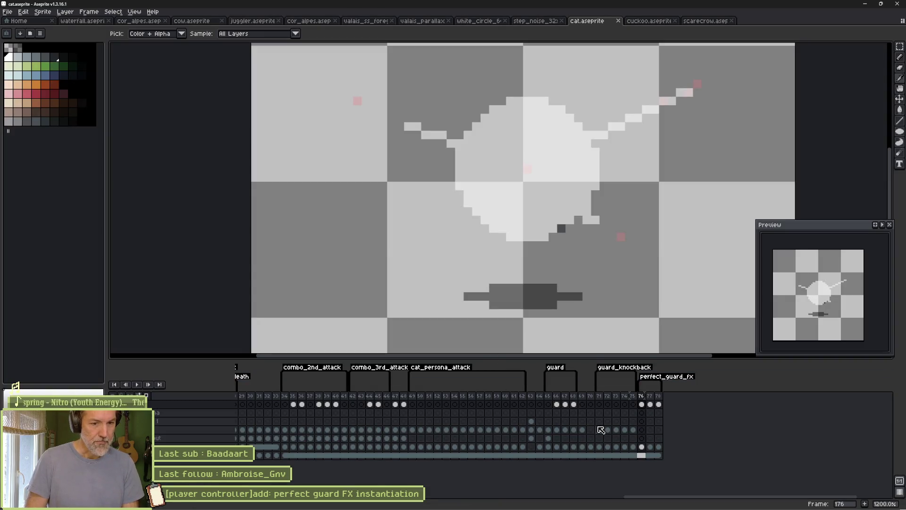
Select frames 76–78 of the perfect_guard_fx animation in cat.aseprite, then return to Godot.
left_click_drag(644, 449, 669, 453)
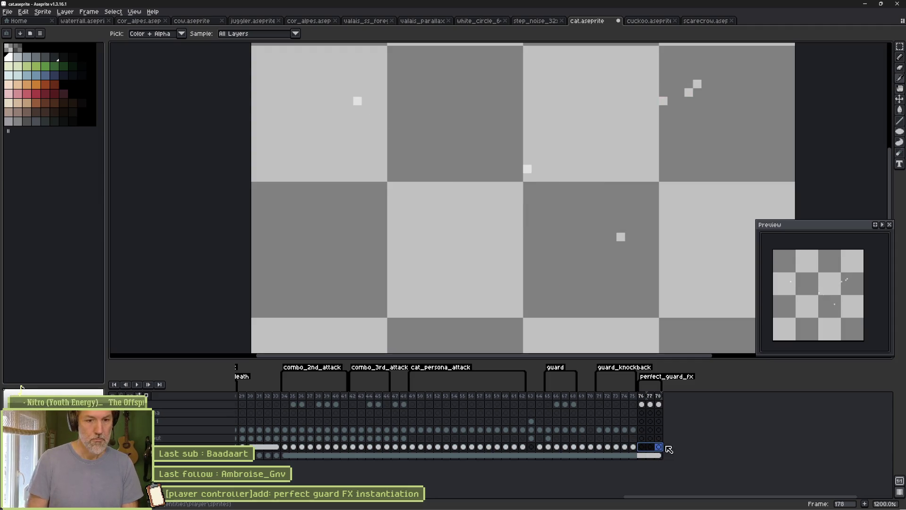
key("alt+Tab")
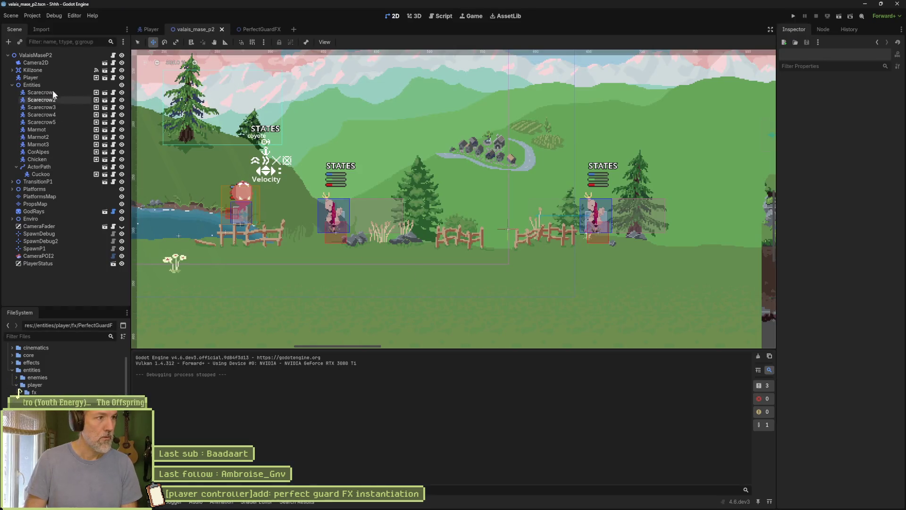
Check the PerfectGuardFX Sprite2D and root node, then run valais_mase_p2 with F6 and stop it.
left_click(146, 30)
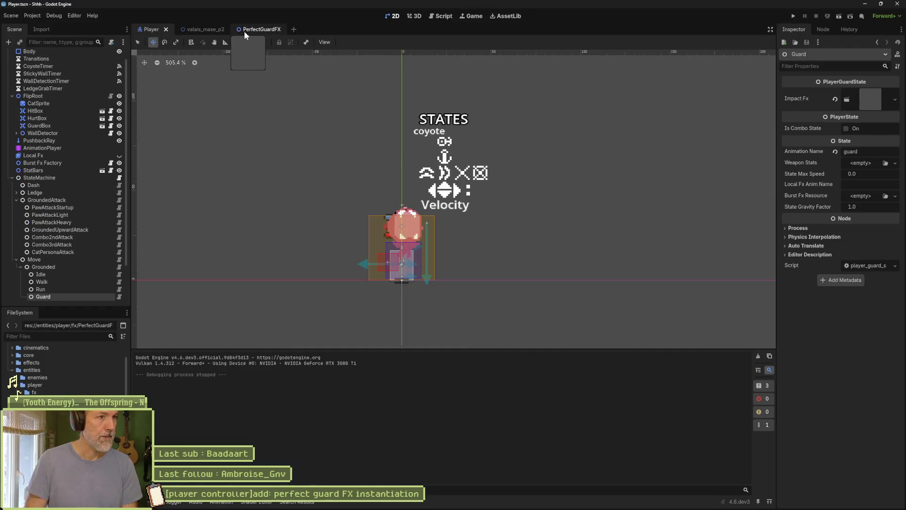
left_click(242, 31)
left_click(56, 62)
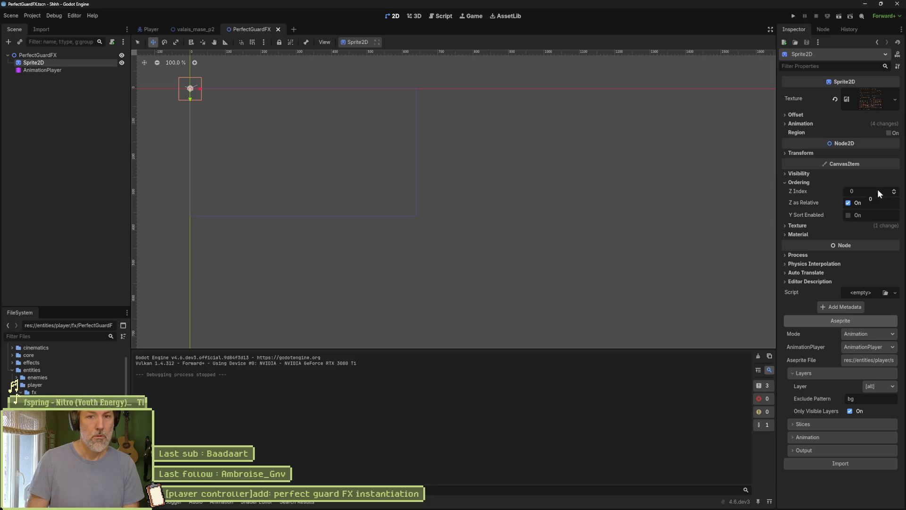
left_click(50, 56)
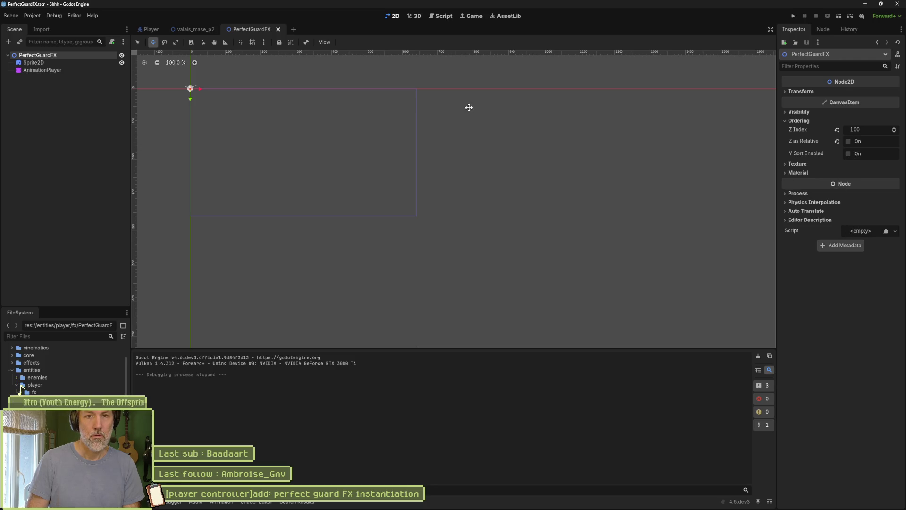
left_click(197, 30)
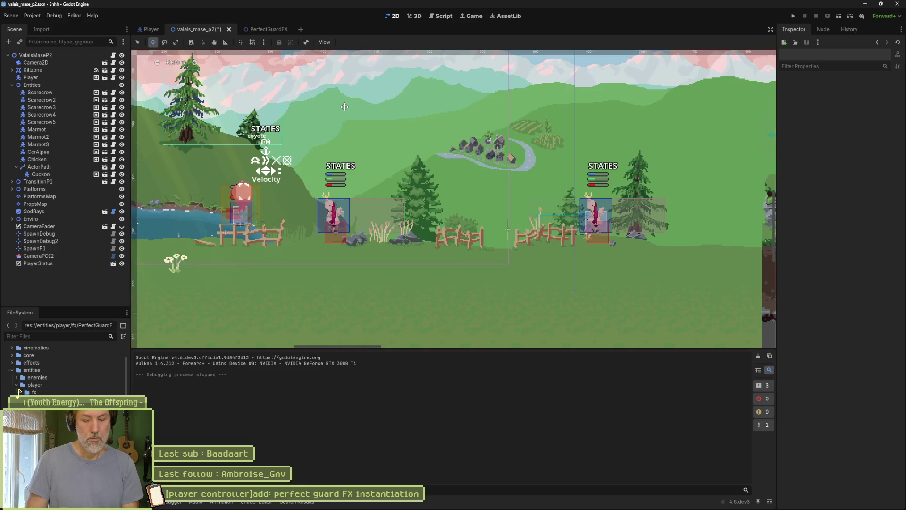
key("F6")
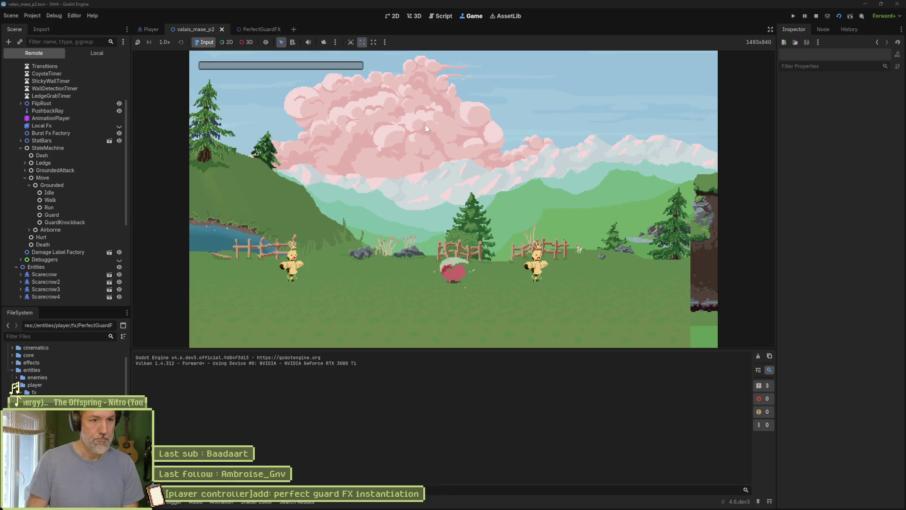
key("F8")
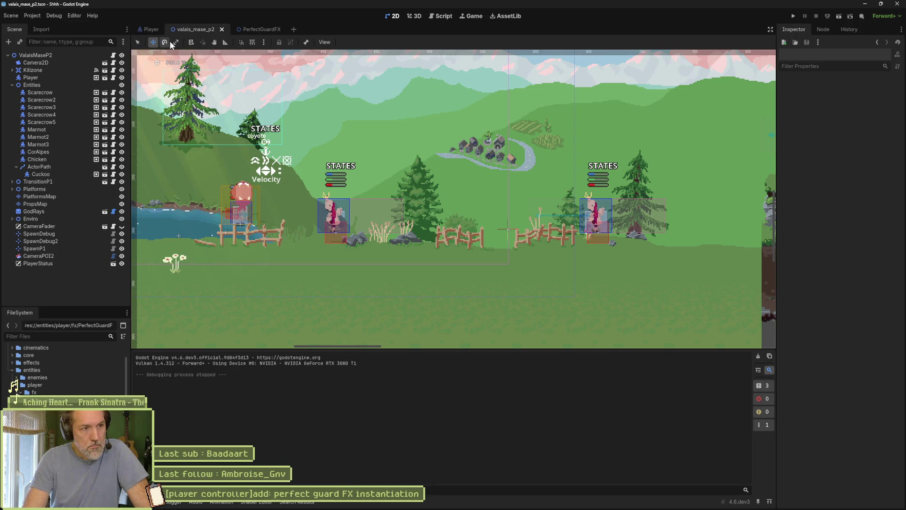
left_click_drag(285, 106, 409, 163)
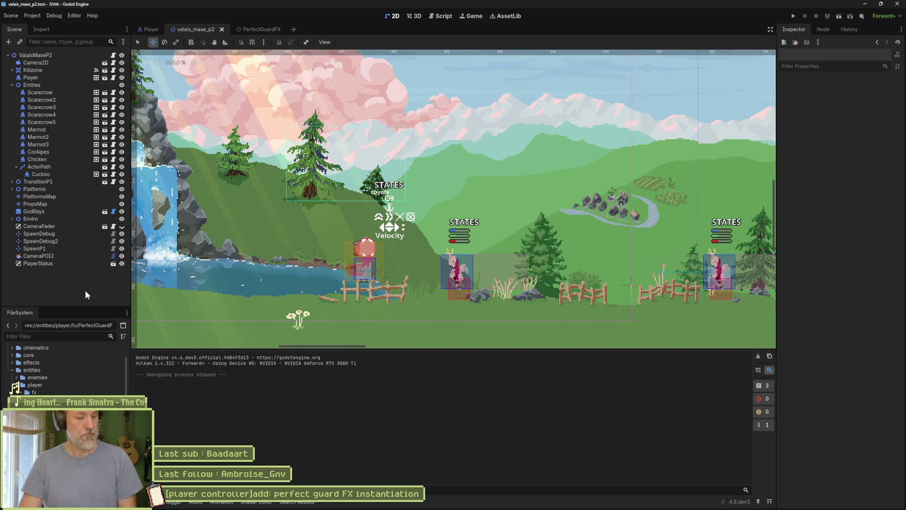
Instance the PerfectGuardFX scene into the level via a 'perfect' search and drag it onto the player.
key("ctrl+shift+a")
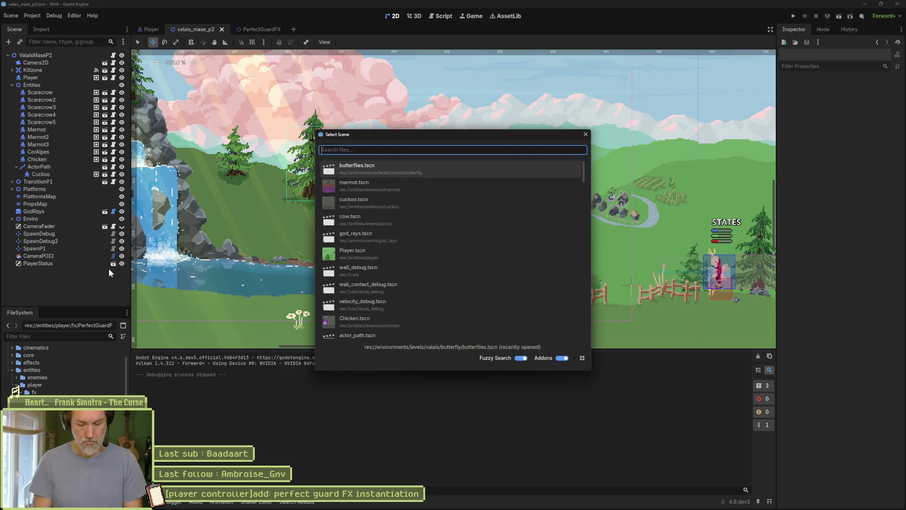
type("perfect")
key("Down")
key("Return")
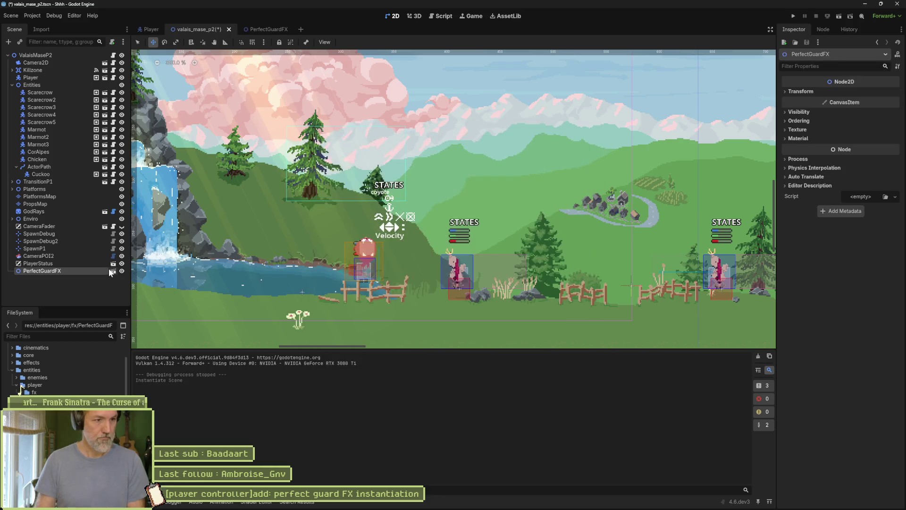
scroll(295, 194, "down", 4)
left_click_drag(294, 189, 326, 211)
scroll(326, 211, "up", 7)
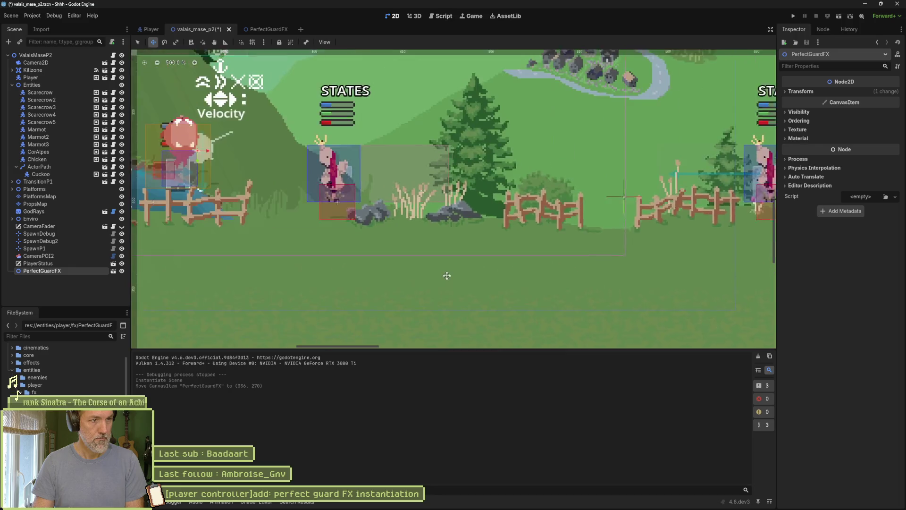
scroll(467, 221, "down", 1)
scroll(475, 216, "up", 2)
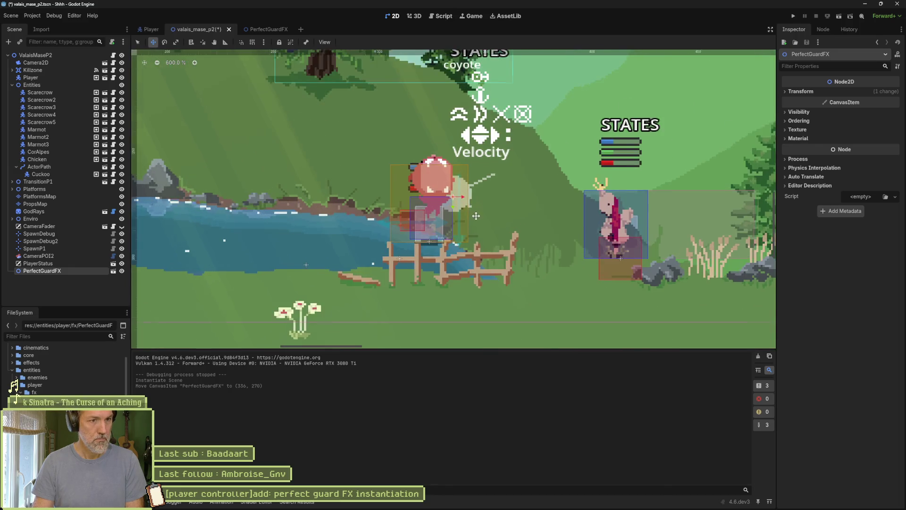
scroll(475, 215, "up", 1)
Give the instance a Z Index of 1000 with Z as Relative left off, then select the Player.
left_click(798, 121)
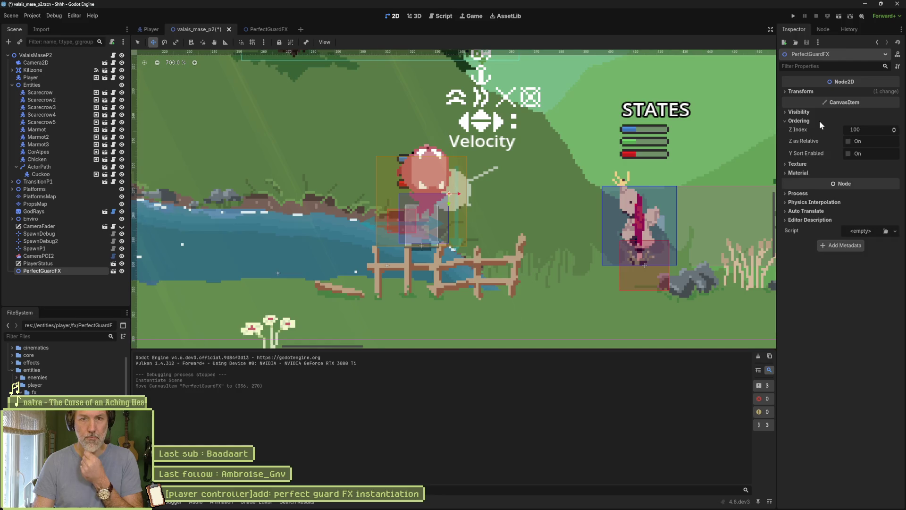
left_click(856, 130)
type("101")
left_click(894, 130)
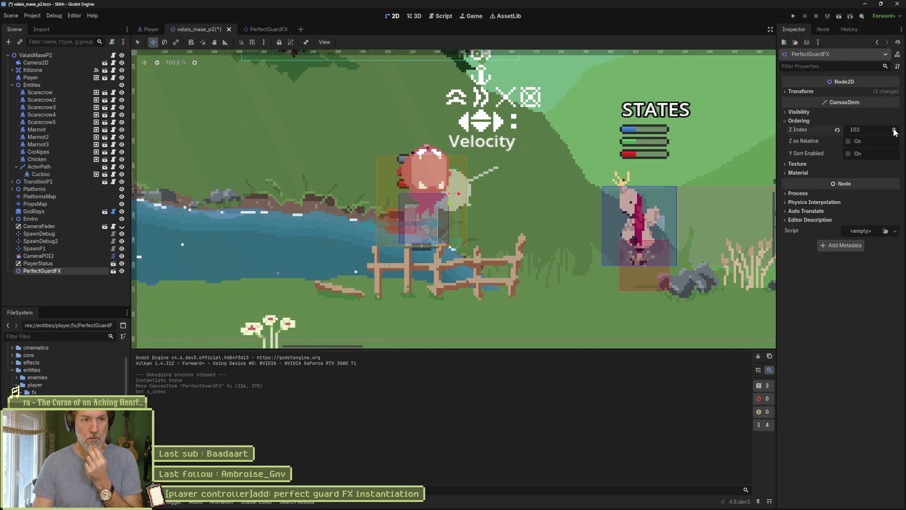
left_click(894, 128)
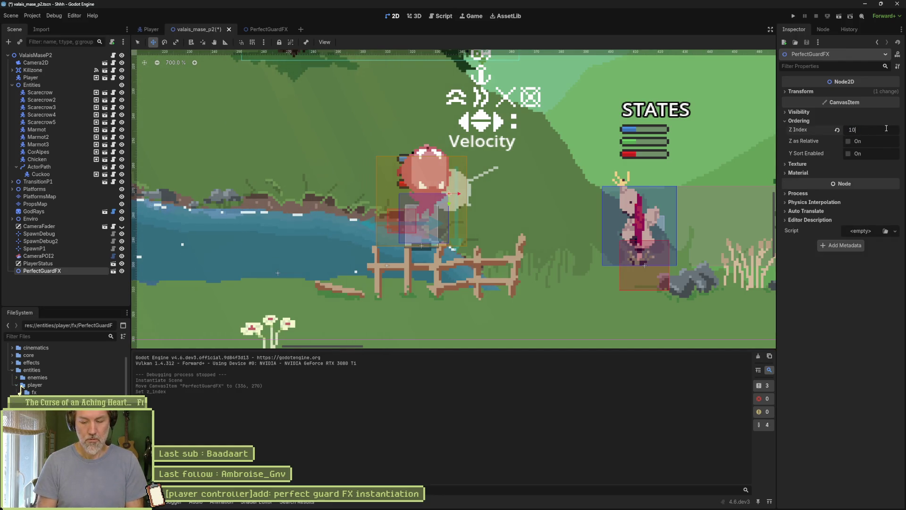
type("00")
key("Return")
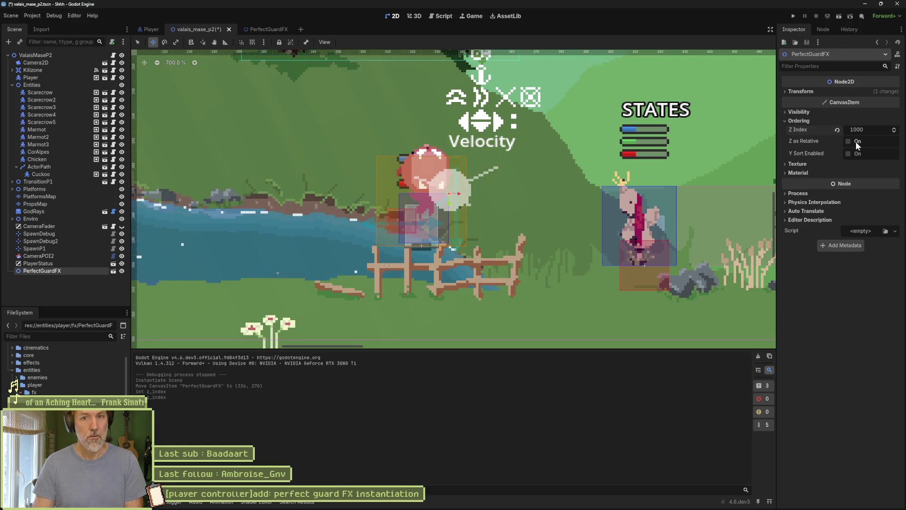
left_click(856, 141)
left_click(838, 129)
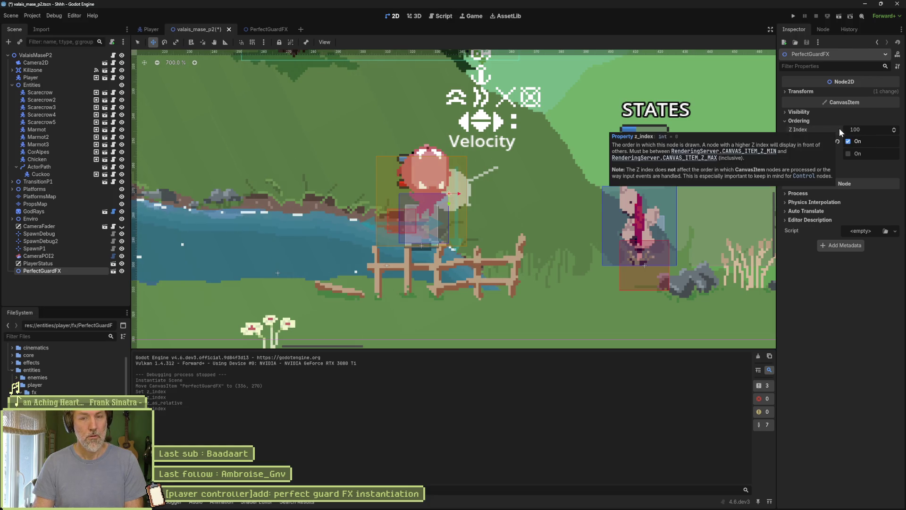
key("ctrl+z")
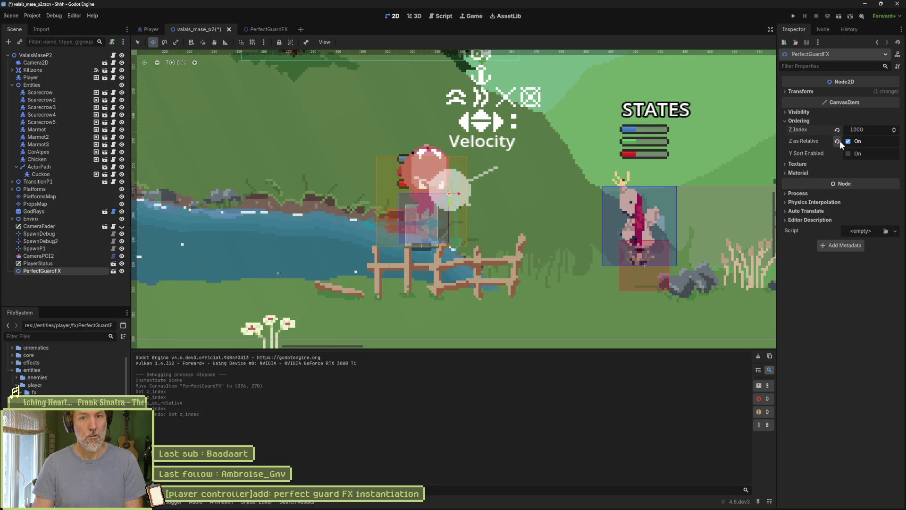
left_click(837, 142)
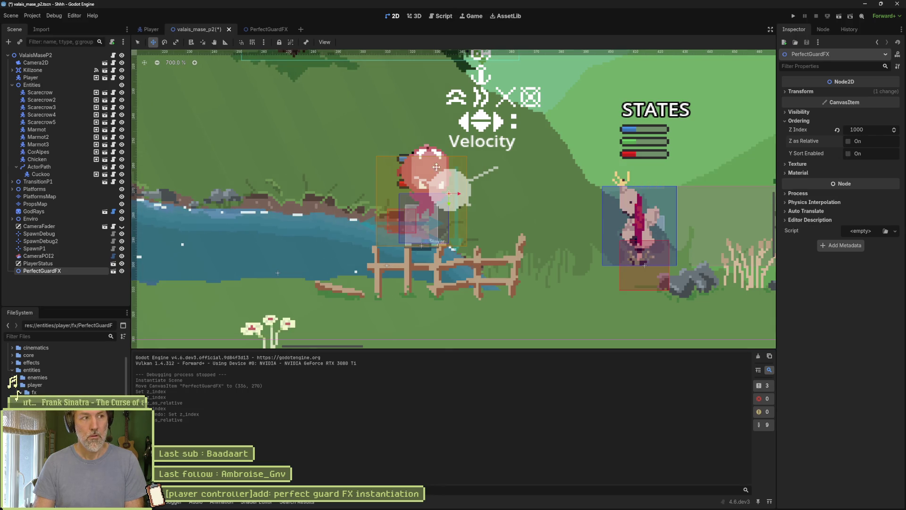
left_click(73, 79)
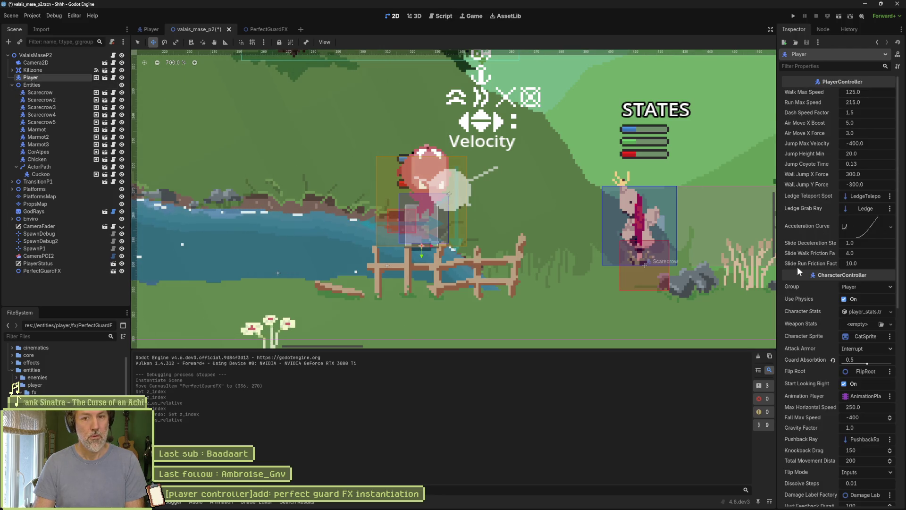
scroll(802, 272, "down", 10)
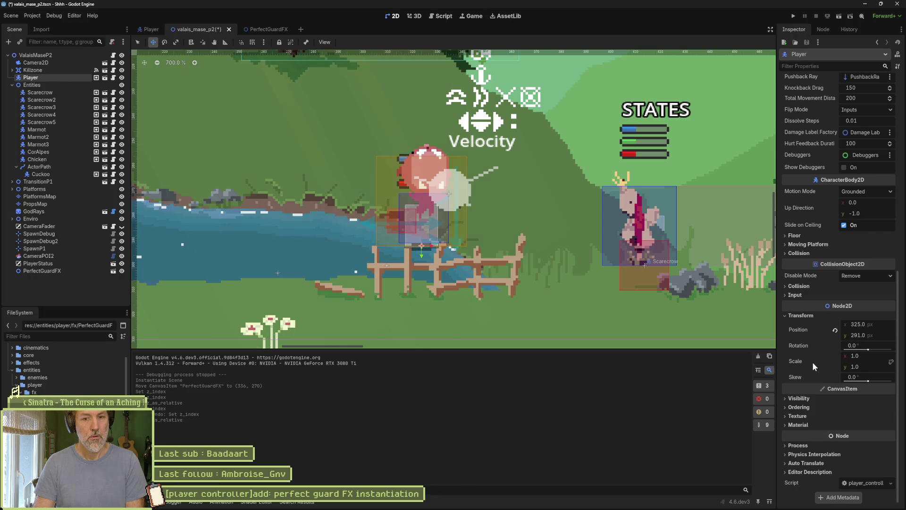
left_click(799, 408)
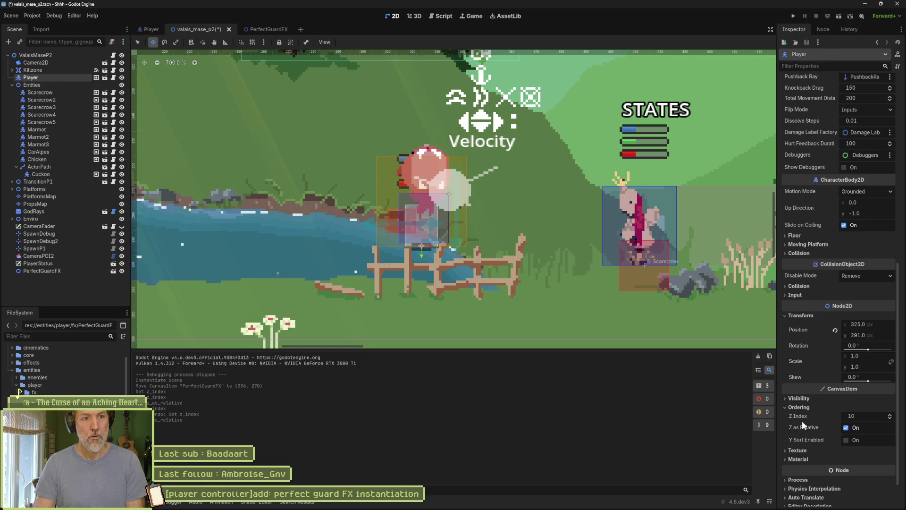
mouse_move(802, 420)
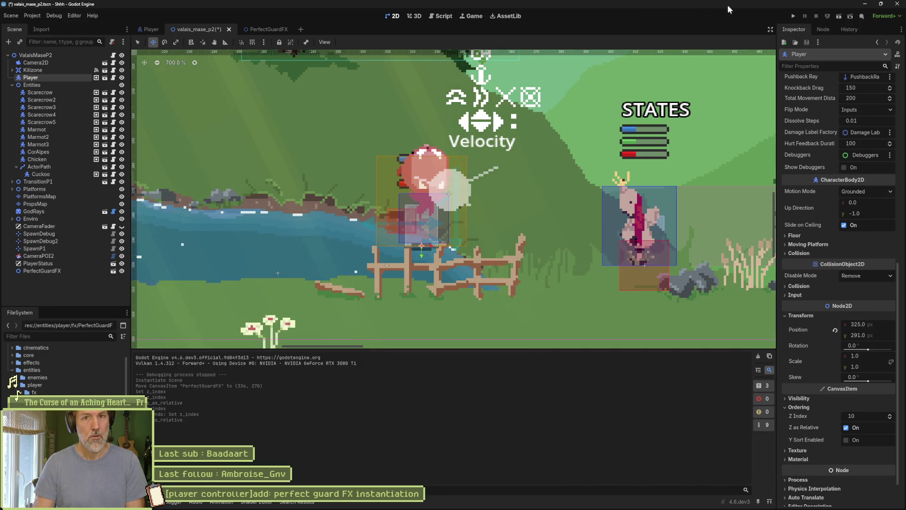
left_click(147, 31)
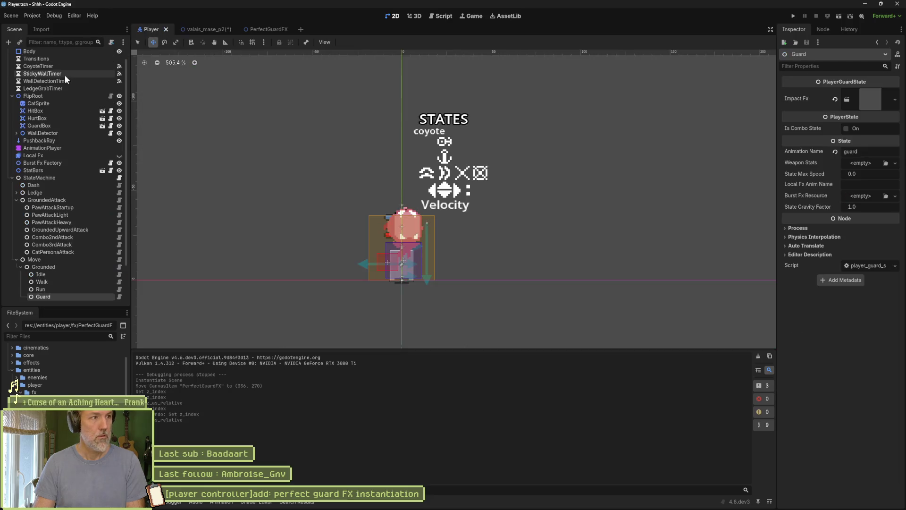
left_click(75, 104)
scroll(792, 297, "down", 2)
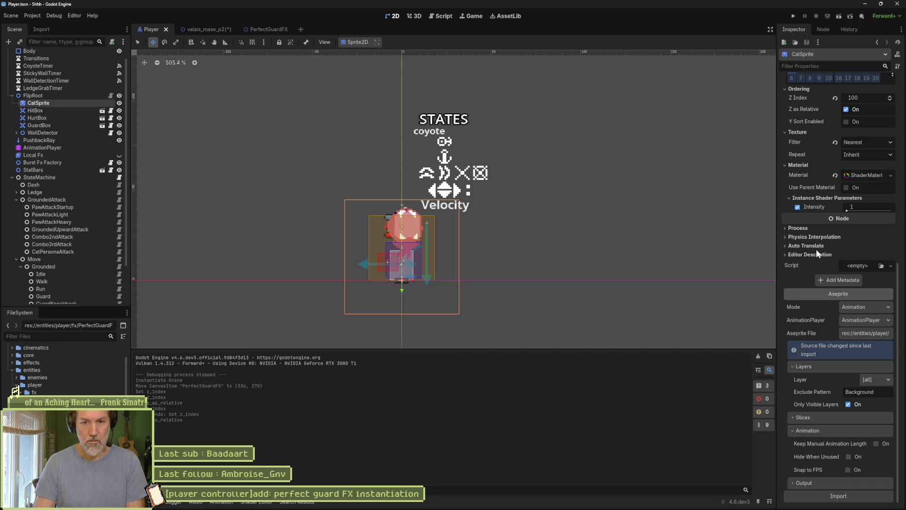
scroll(797, 240, "up", 5)
scroll(802, 241, "up", 5)
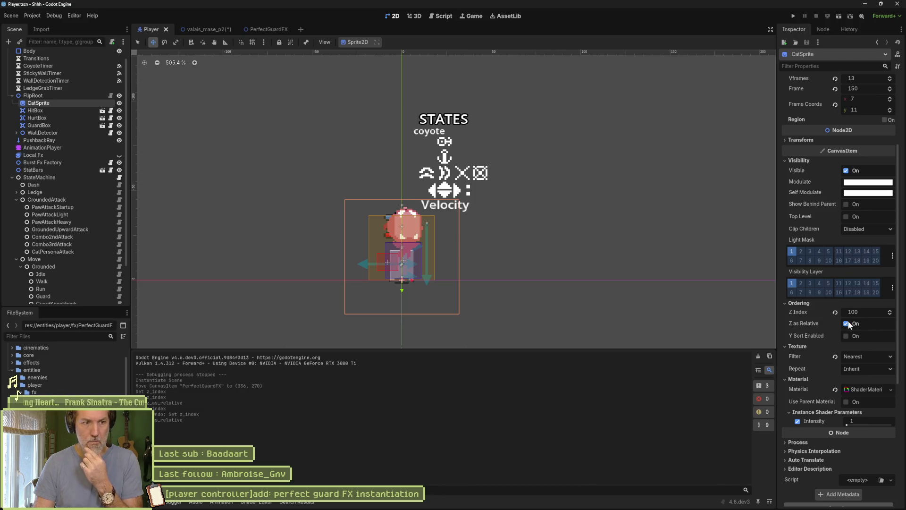
left_click(214, 30)
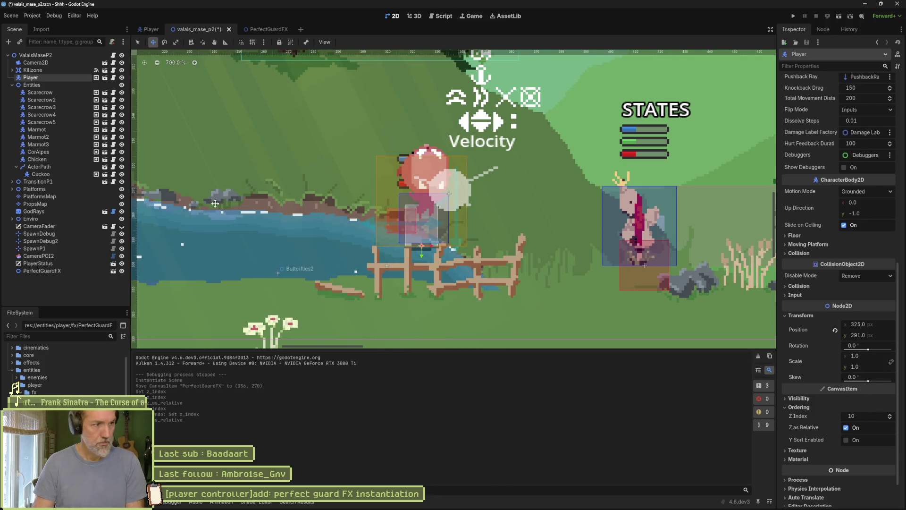
Try Z Index values 101, 5 and 5000 on the PerfectGuardFX instance, settling on 110.
left_click(40, 269)
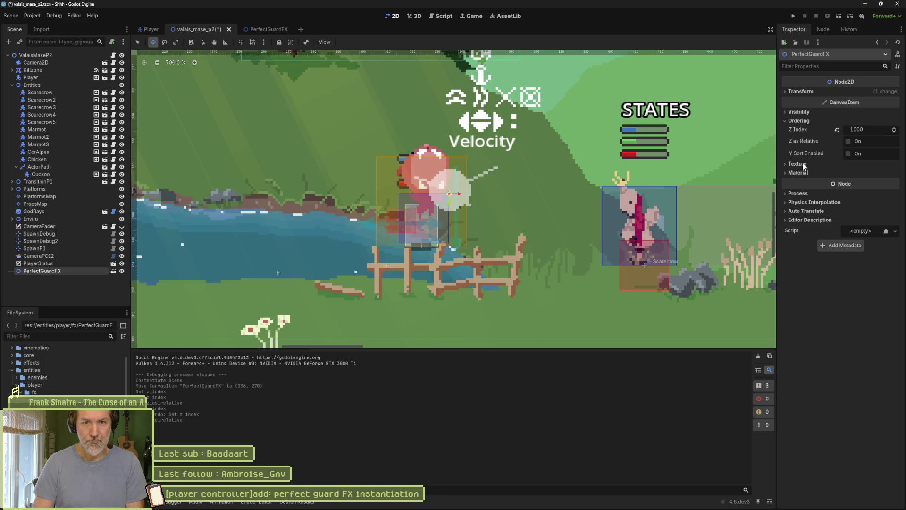
left_click(868, 130)
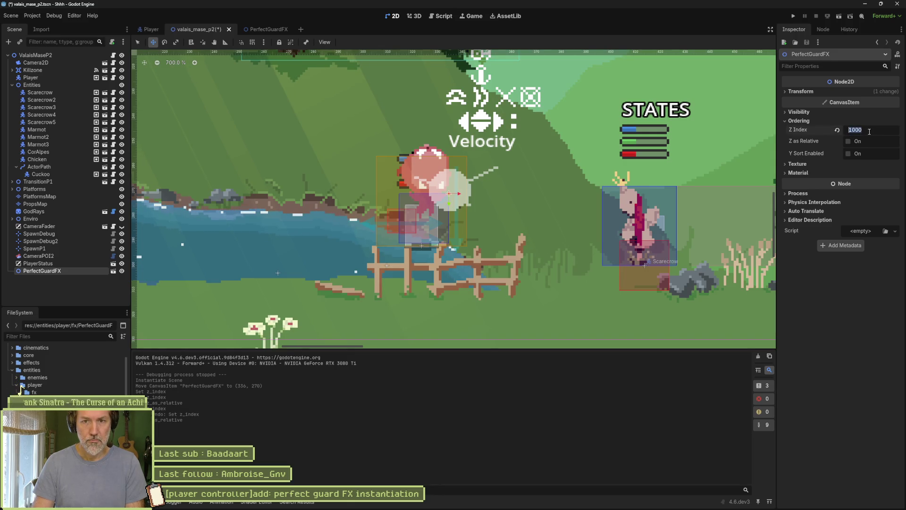
type("101")
key("Return")
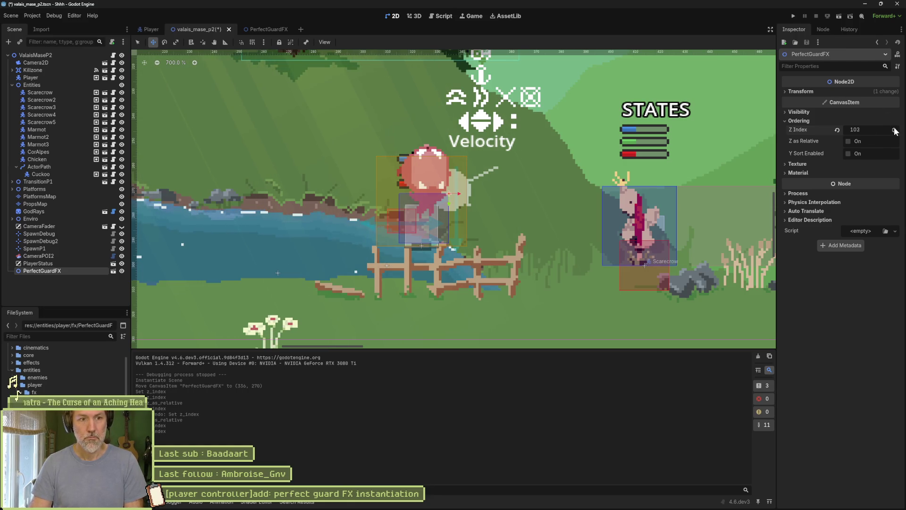
left_click(883, 124)
type("5")
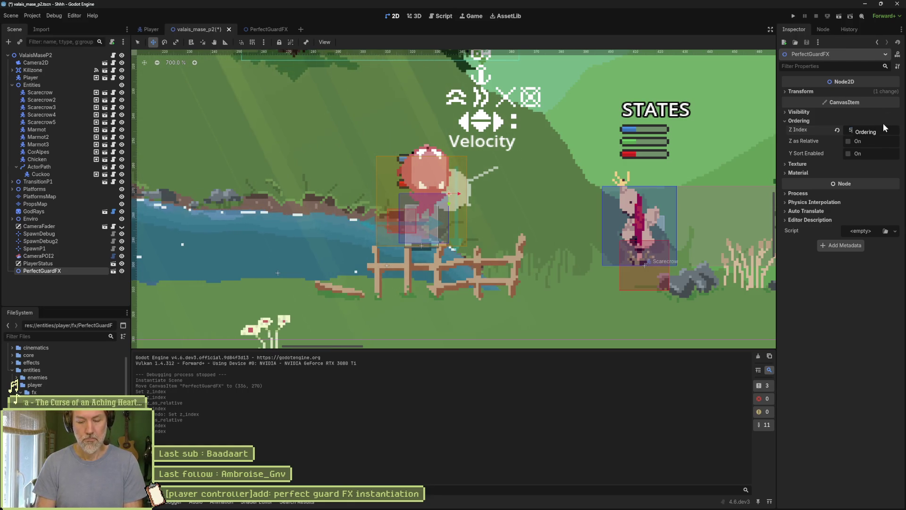
key("Return")
left_click(873, 130)
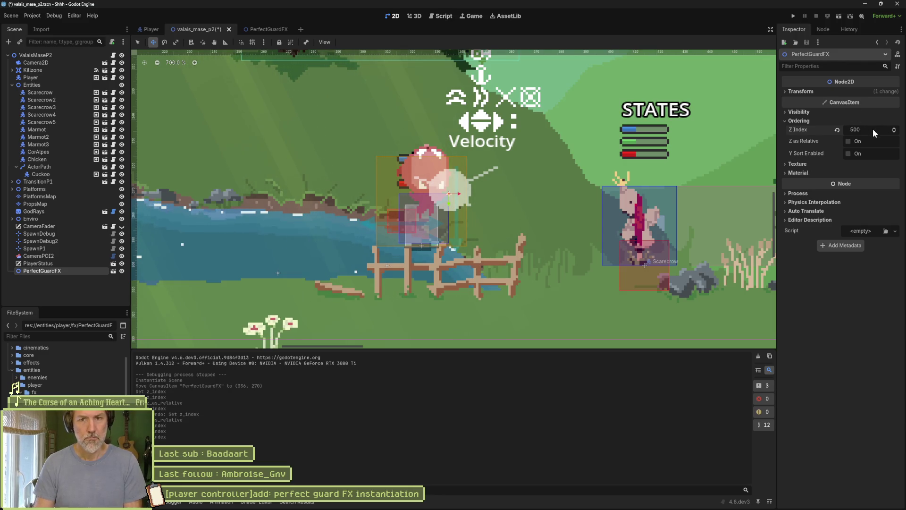
type("500")
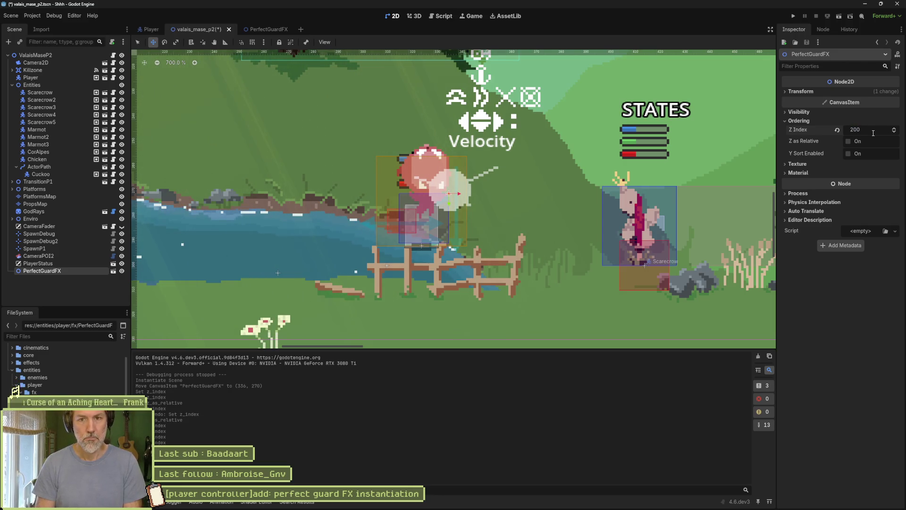
type("0")
key("Return")
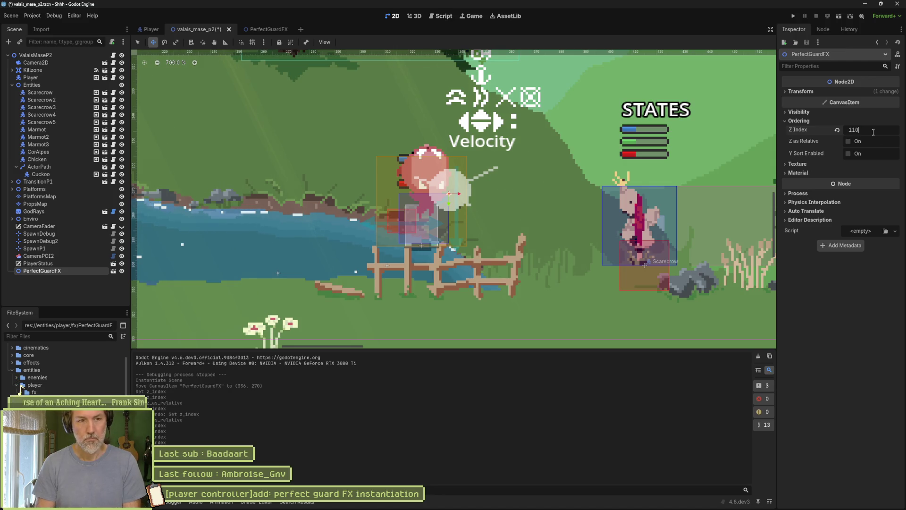
key("Return")
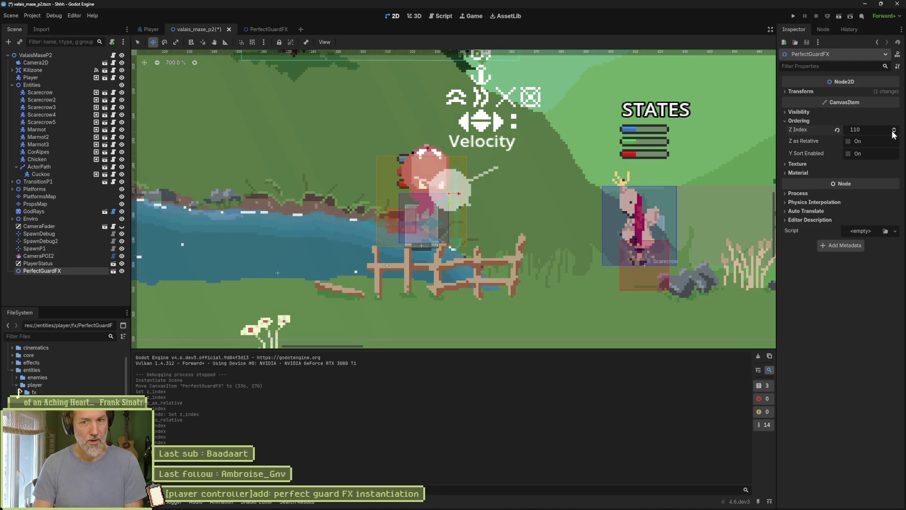
Nudge the Z Index between 109 and 110, toggle Z as Relative, then collapse Entities and delete the instance.
left_click(893, 132)
left_click(894, 128)
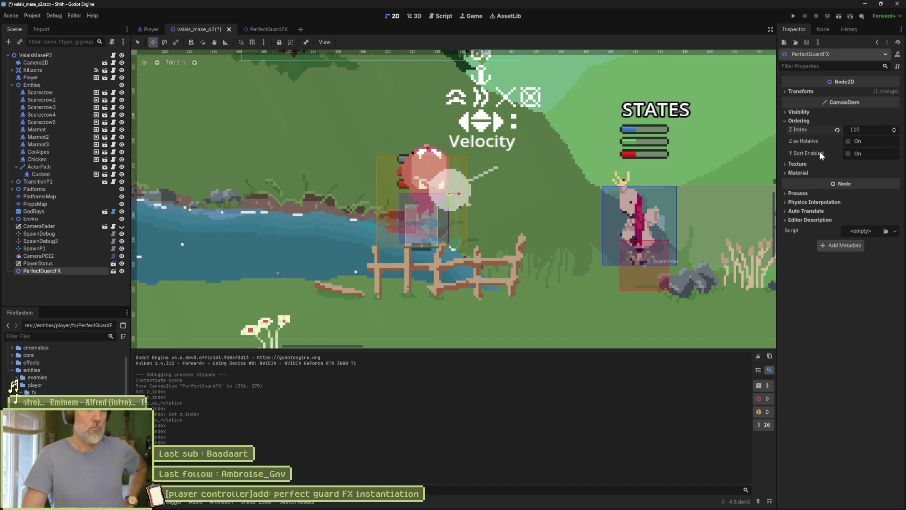
left_click(848, 142)
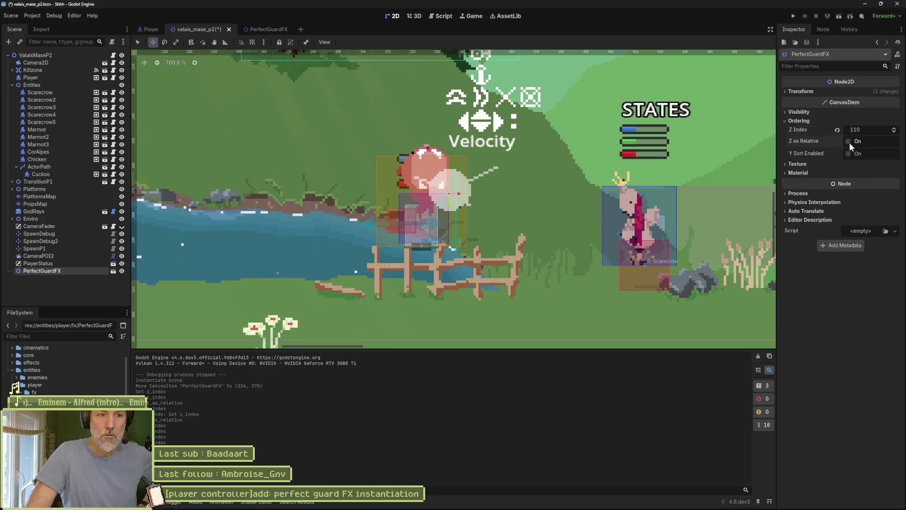
left_click(894, 132)
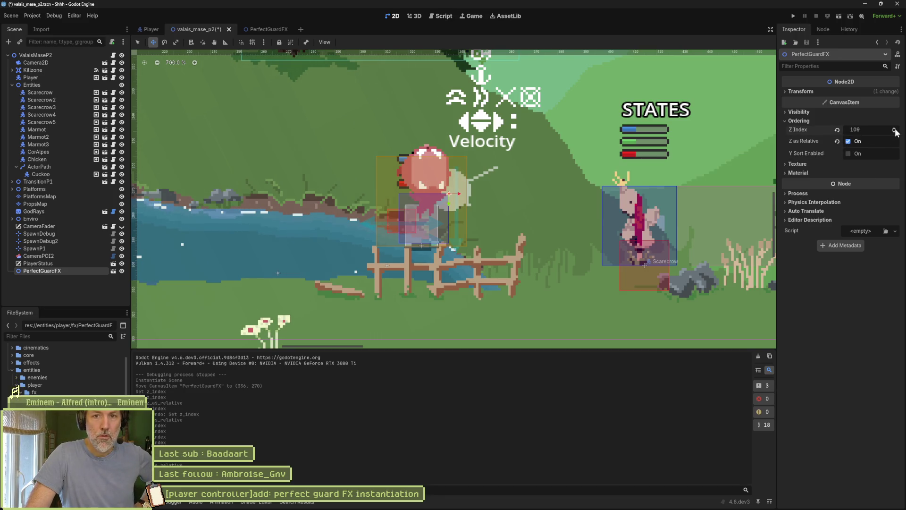
left_click(895, 130)
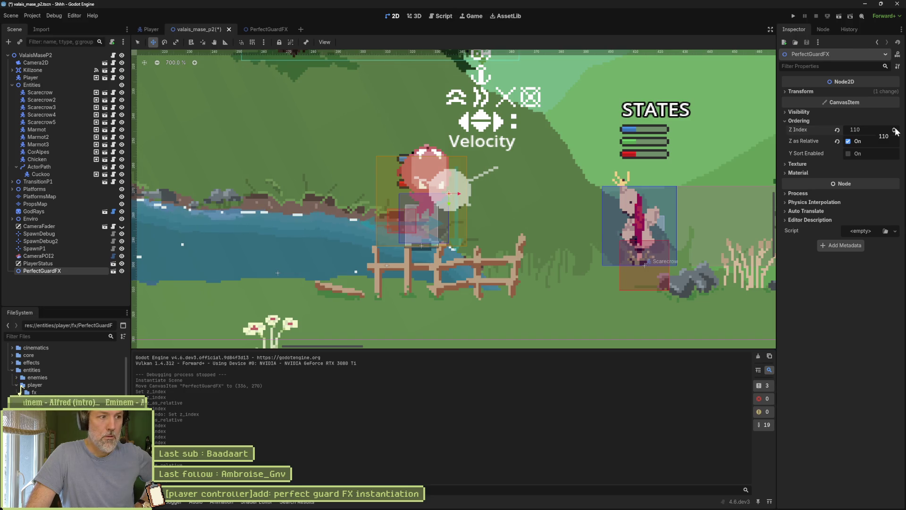
left_click(848, 143)
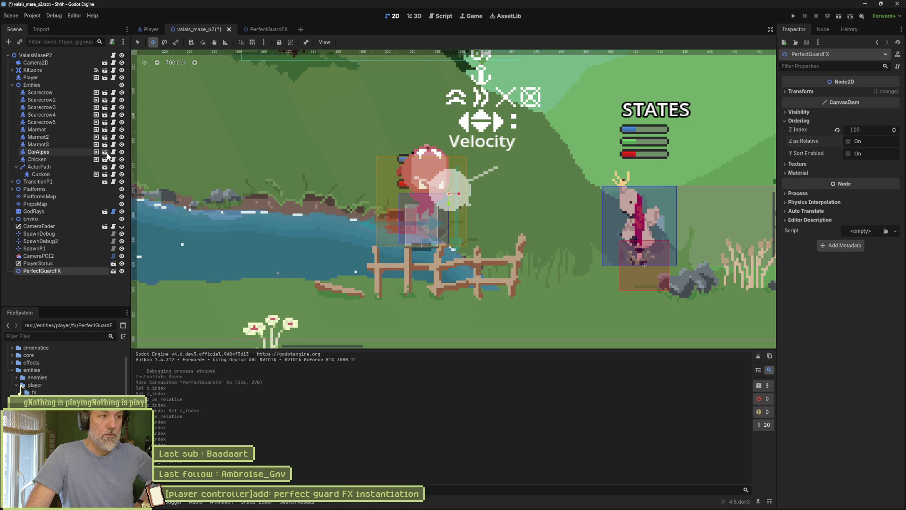
left_click(12, 85)
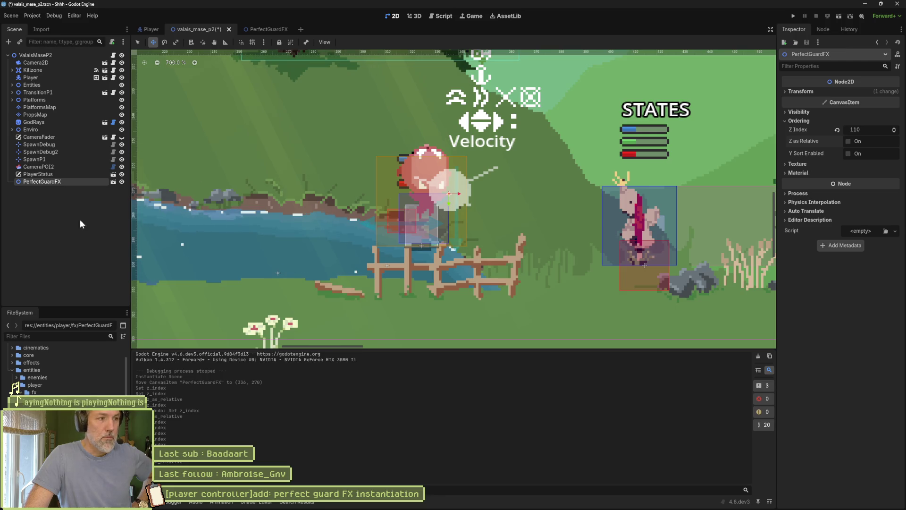
key("Delete")
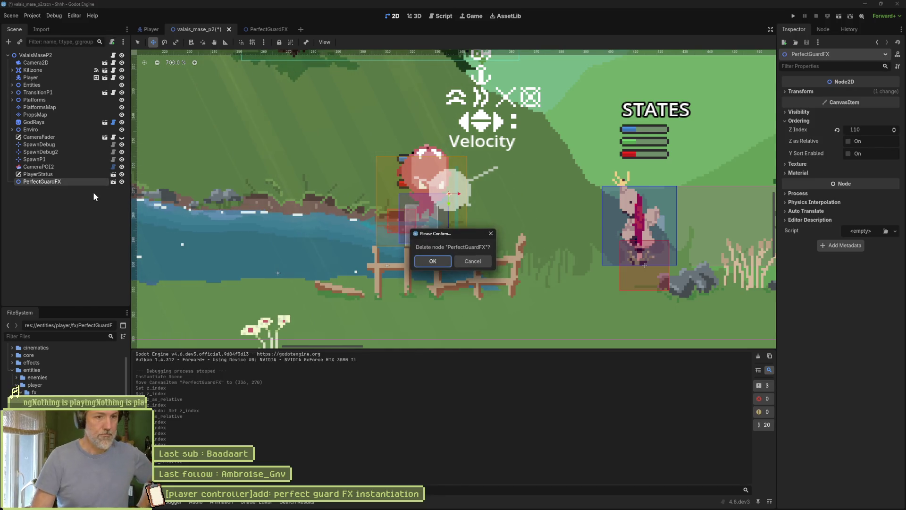
Confirm deleting the test instance, save the level, and set the PerfectGuardFX scene's Z Index to 110.
key("Return")
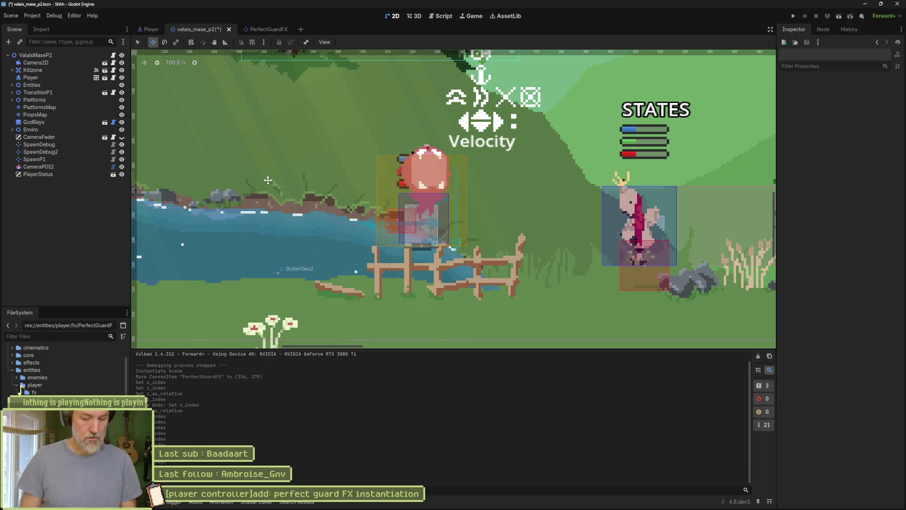
key("ctrl+s")
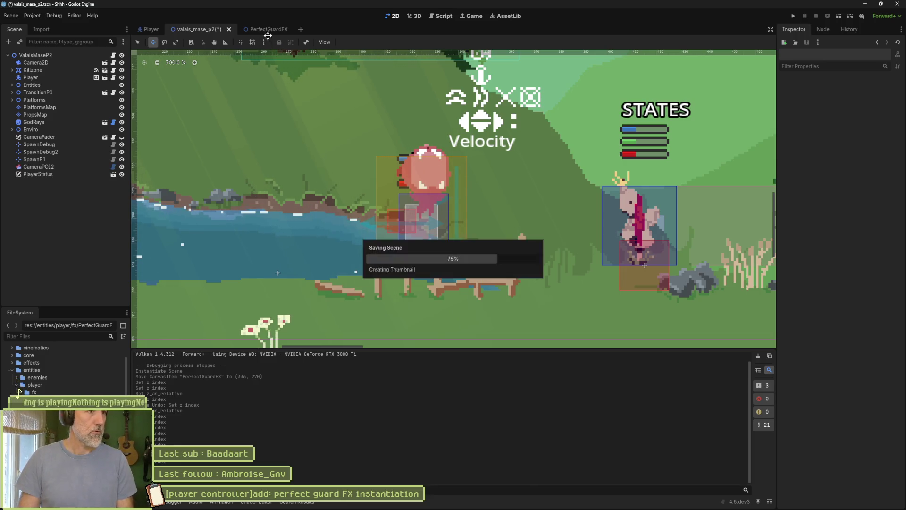
left_click(275, 31)
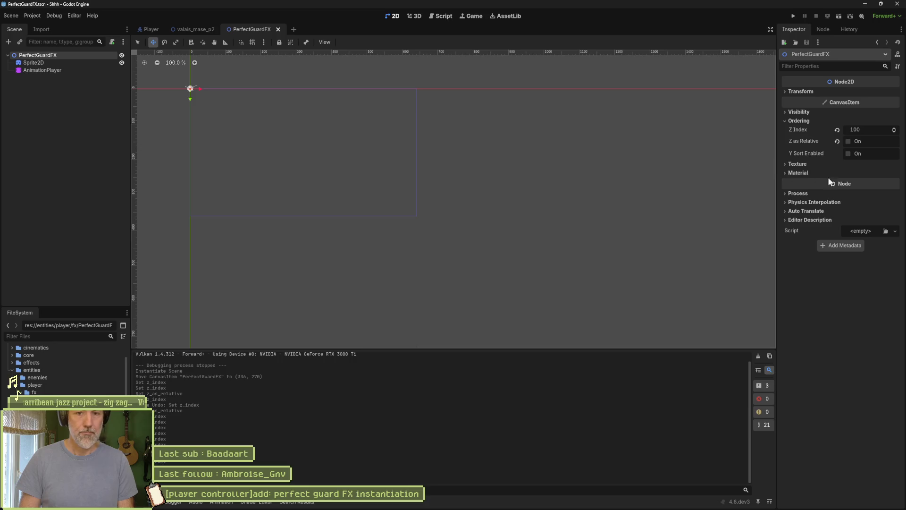
type("110")
key("Return")
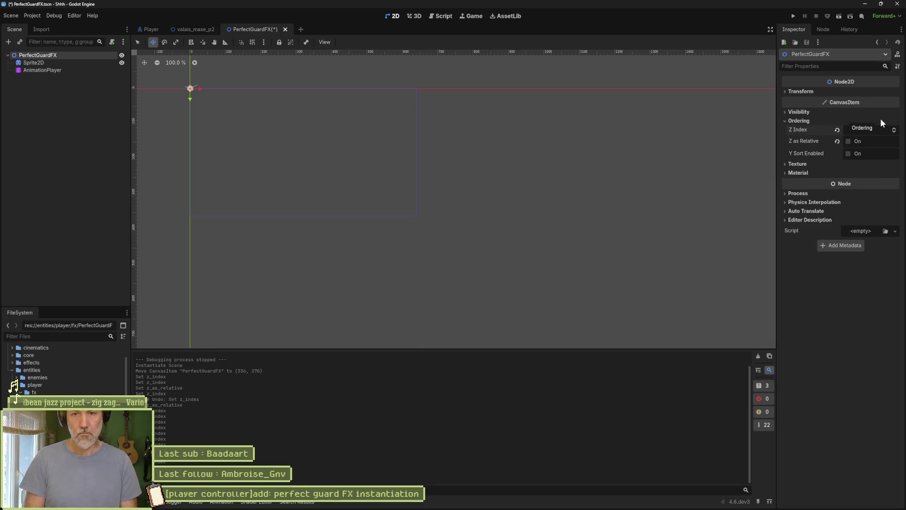
Test-run valais_mase_p2 with F6, stop it, and open the Player scene.
left_click(196, 30)
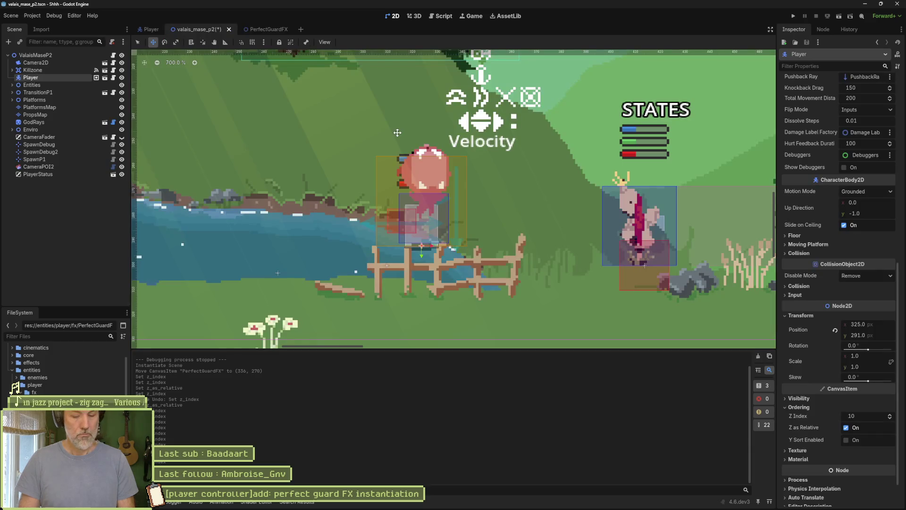
key("F6")
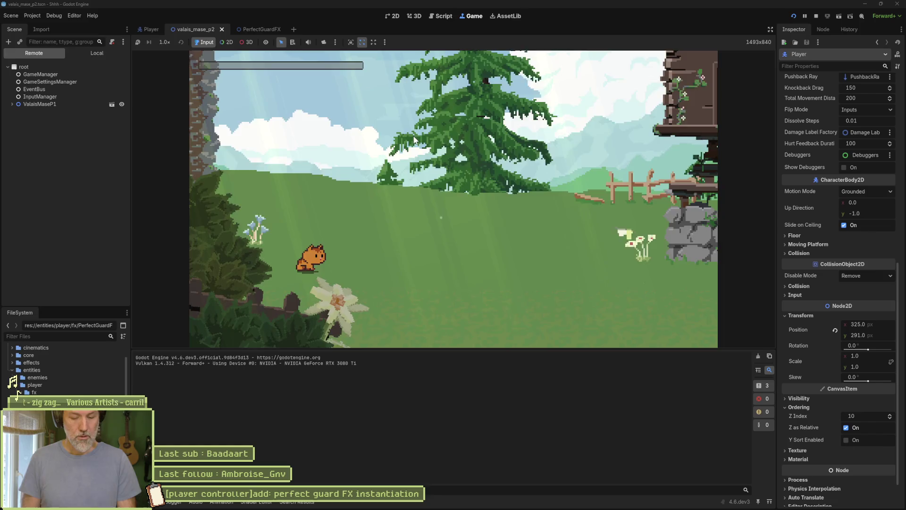
key("F8")
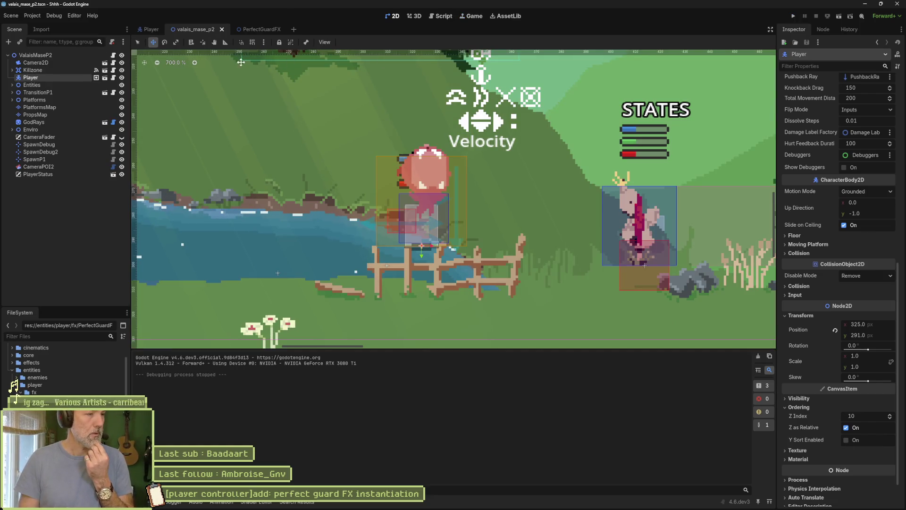
left_click(146, 31)
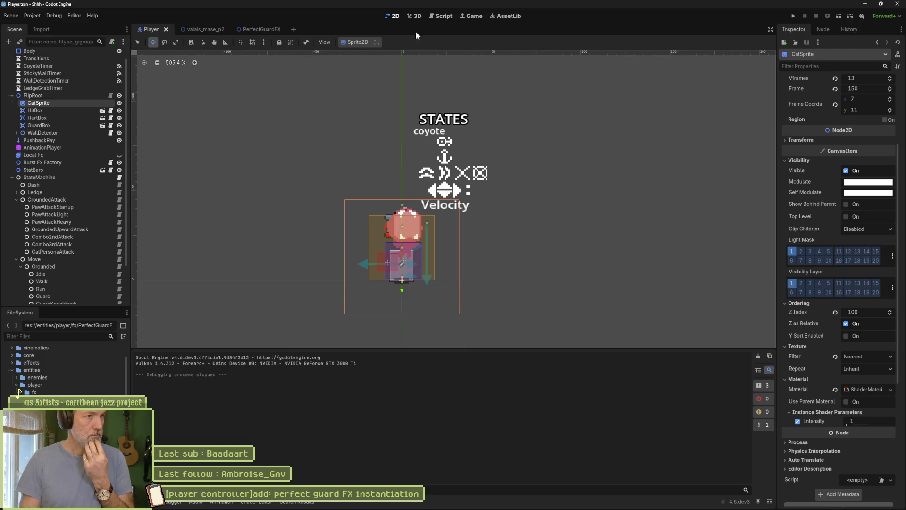
Move the three impact_fx lines from enter_state into on_guard below the knockback switch, save, and run.
left_click(444, 17)
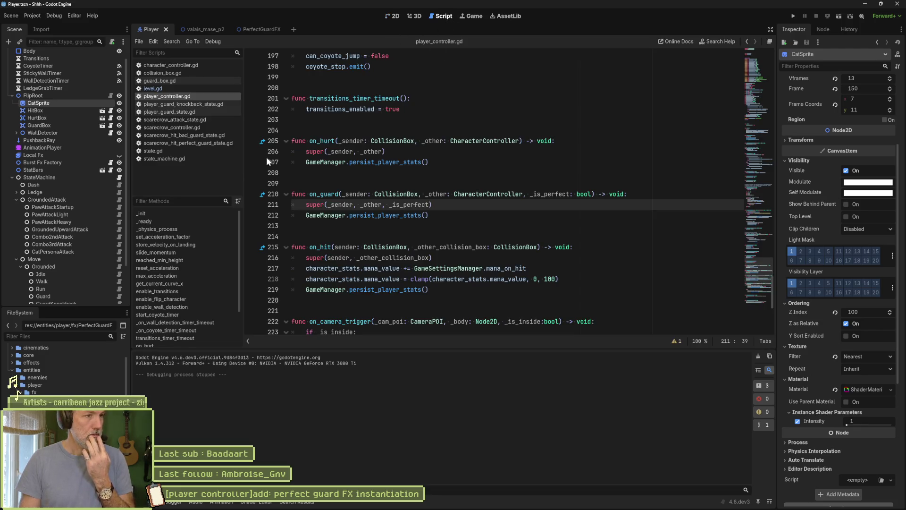
left_click(198, 113)
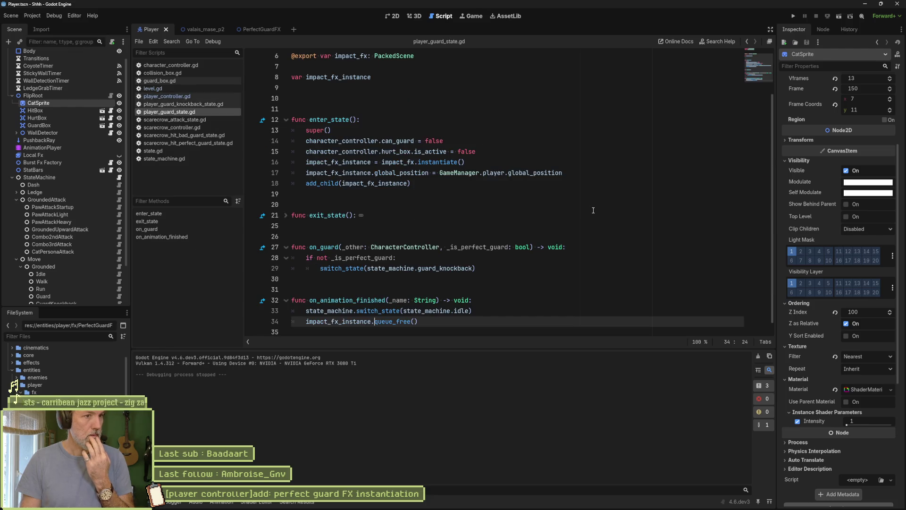
left_click_drag(415, 184, 479, 151)
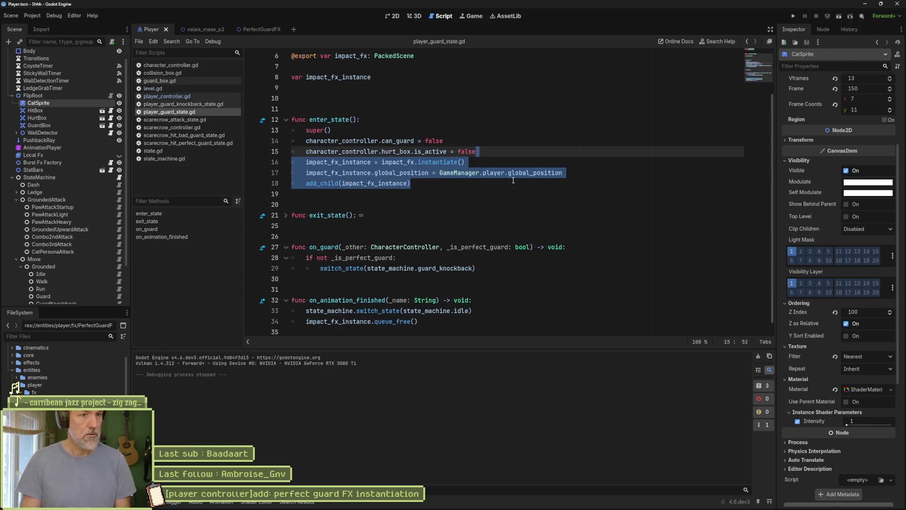
key("ctrl+x")
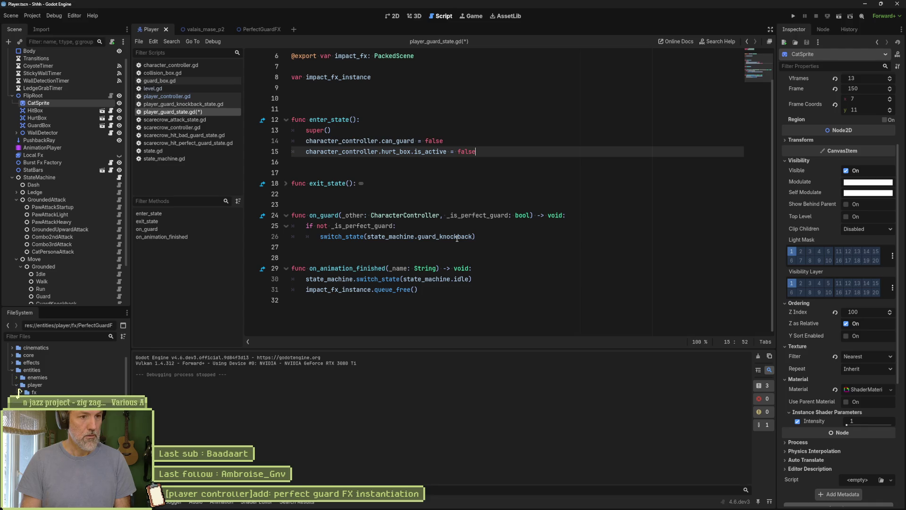
left_click(483, 238)
key("Return")
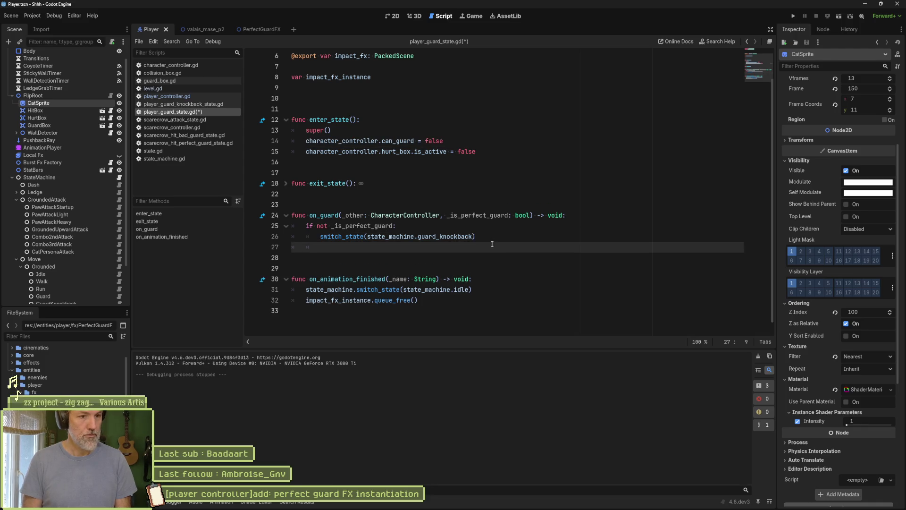
key("ctrl+v")
key("ctrl+s")
key("F5")
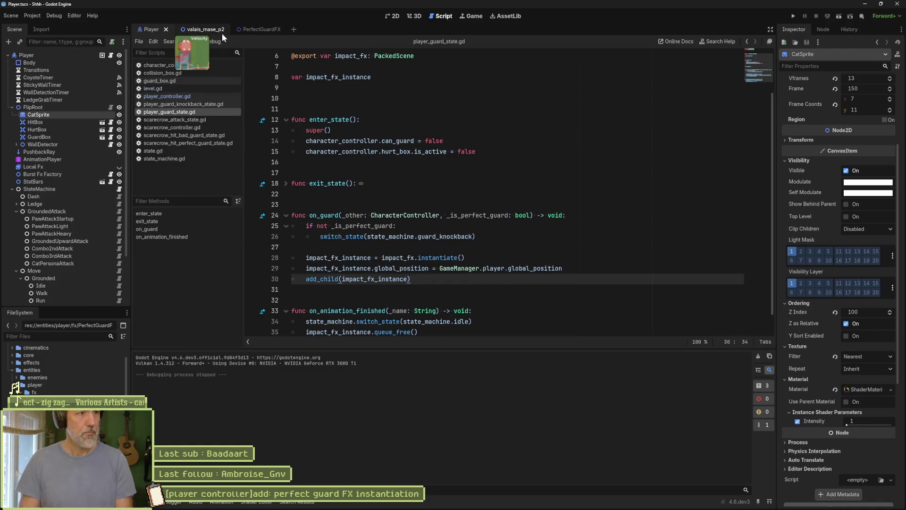
left_click(199, 29)
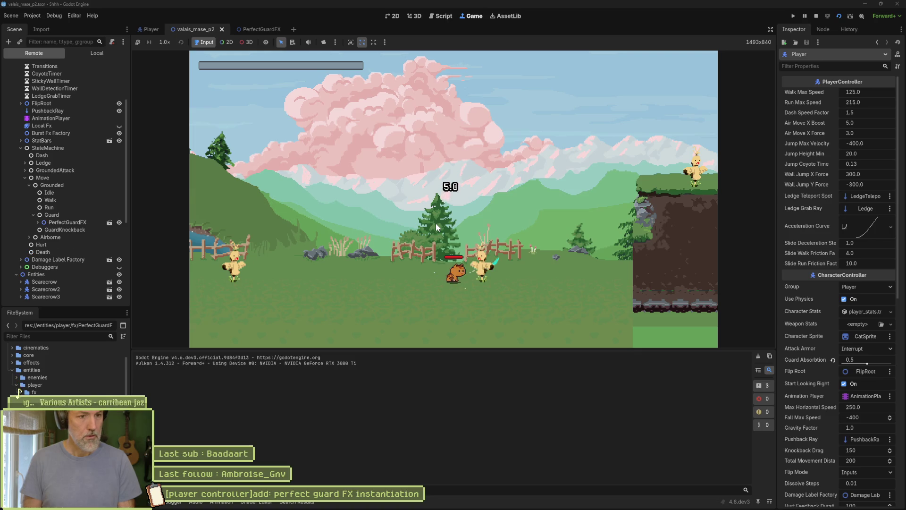
Stop the game, undo the impact FX lines pasted into player_guard_knockback_state.gd, and reopen player_guard_state.gd.
key("F8")
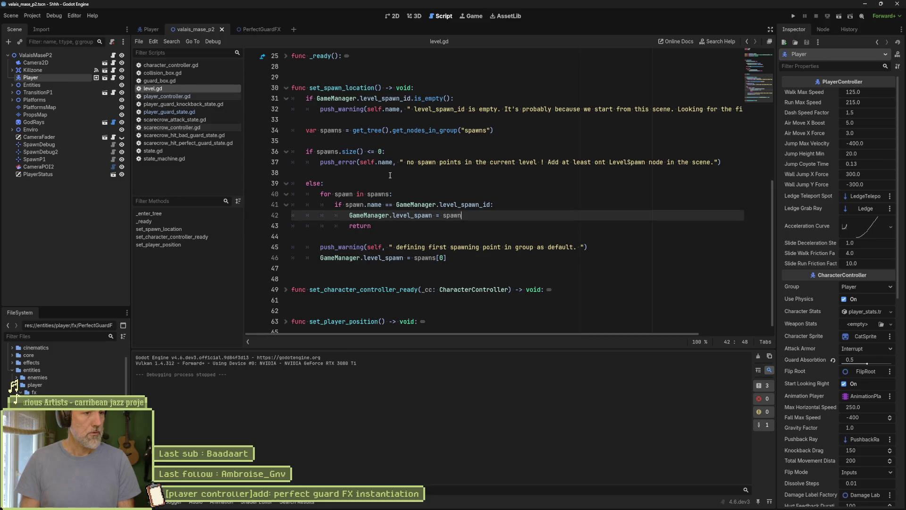
left_click(197, 104)
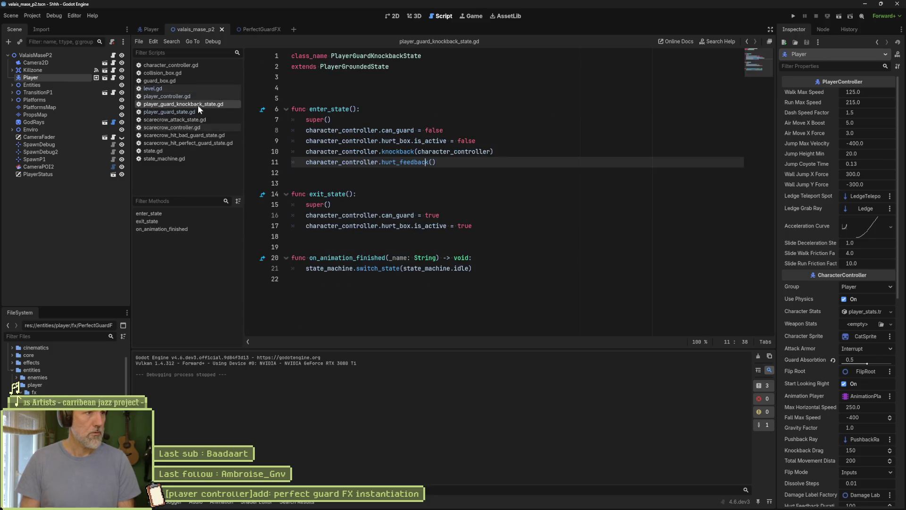
left_click(452, 164)
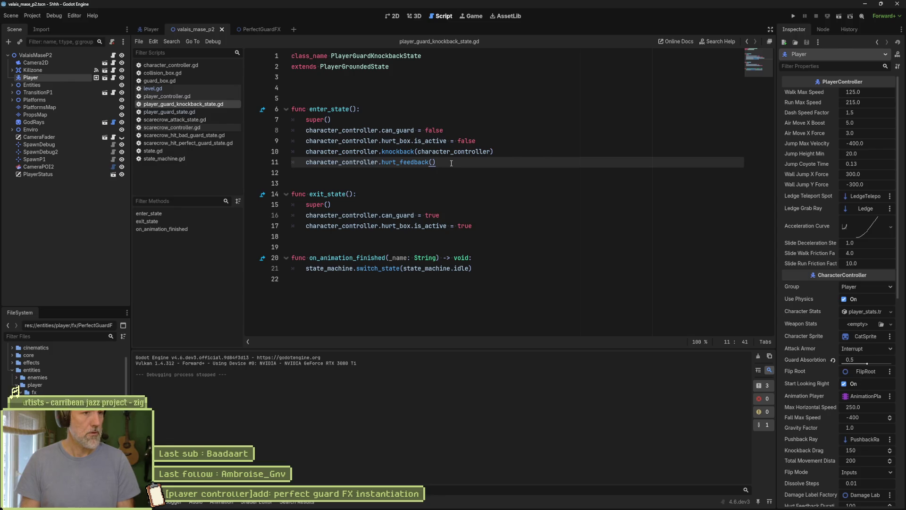
key("ctrl+v")
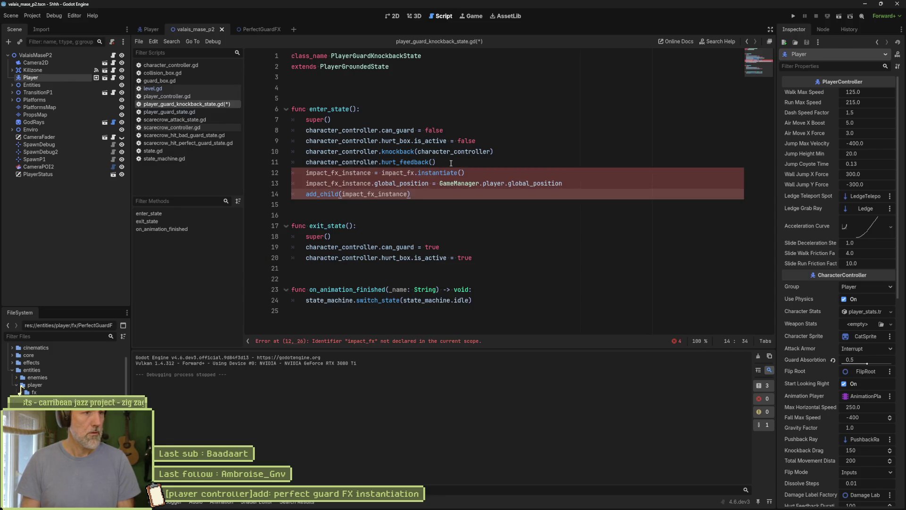
key("ctrl+z")
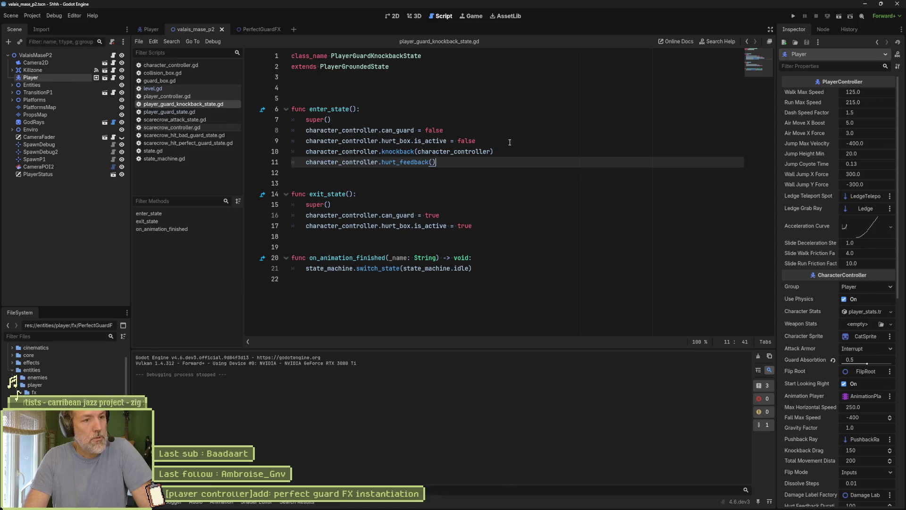
left_click(203, 111)
scroll(442, 218, "down", 1)
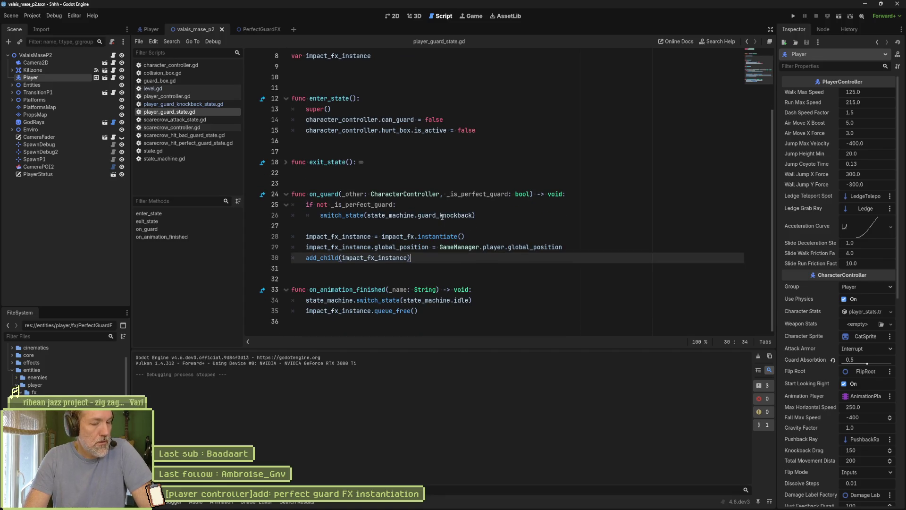
Move the perfect-guard check below the impact FX spawning code in on_guard and save the script.
left_click_drag(476, 215, 596, 197)
key("ctrl+x")
left_click(491, 237)
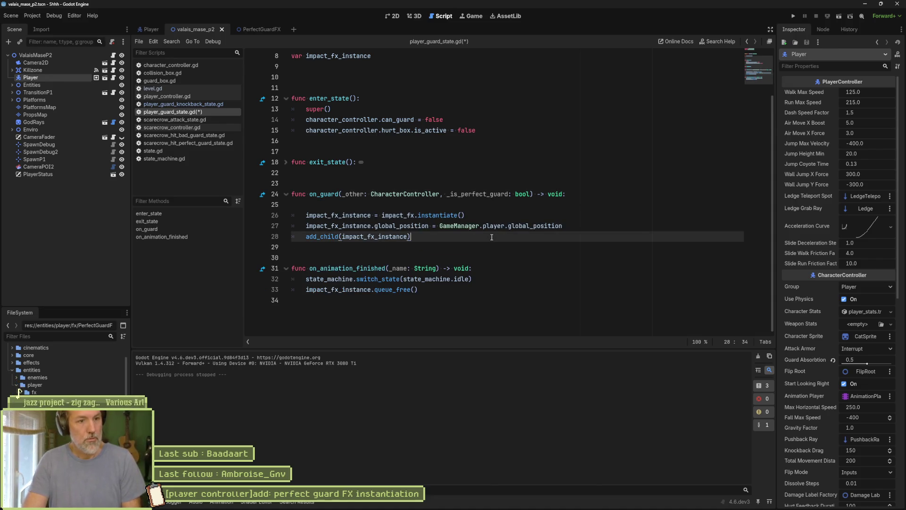
key("ctrl+v")
left_click(465, 205)
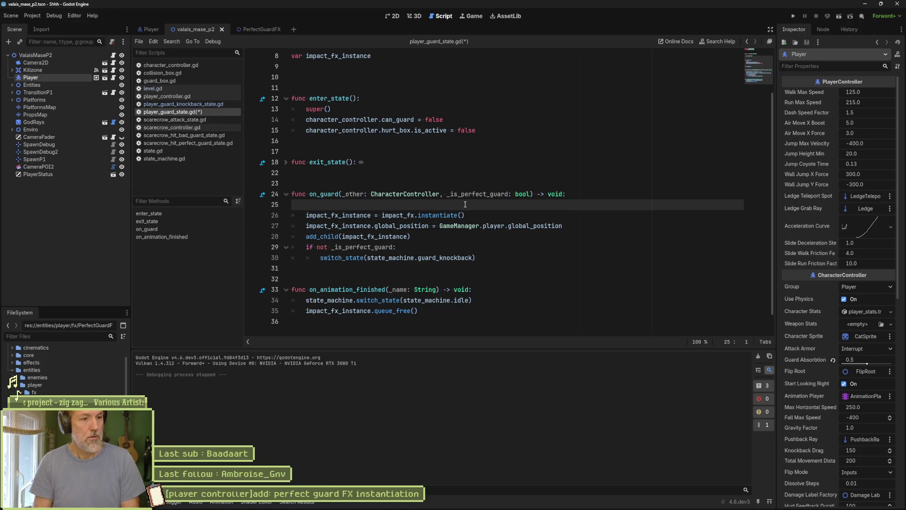
key("alt+Down")
key("alt+Down")
key("alt+Down")
key("ctrl+s")
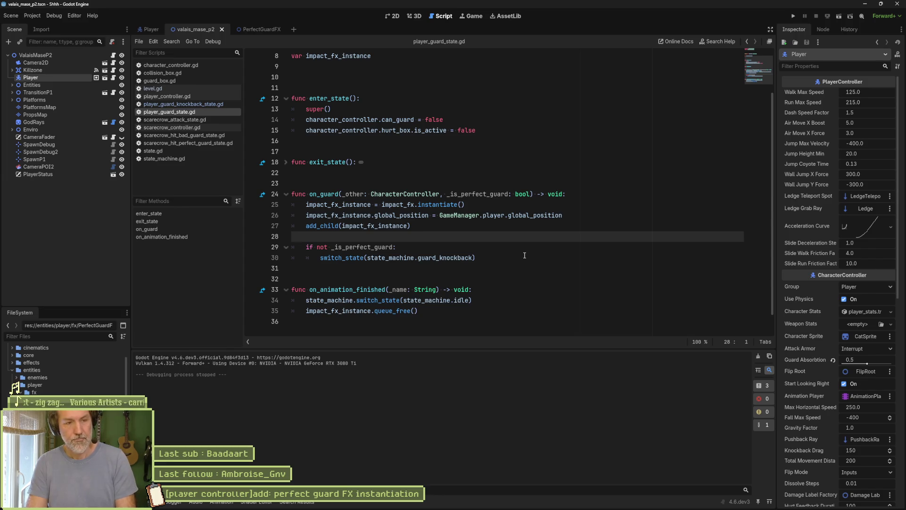
Run the game, guard twice against a scarecrow's swing, then stop and return to the Player scene.
key("F5")
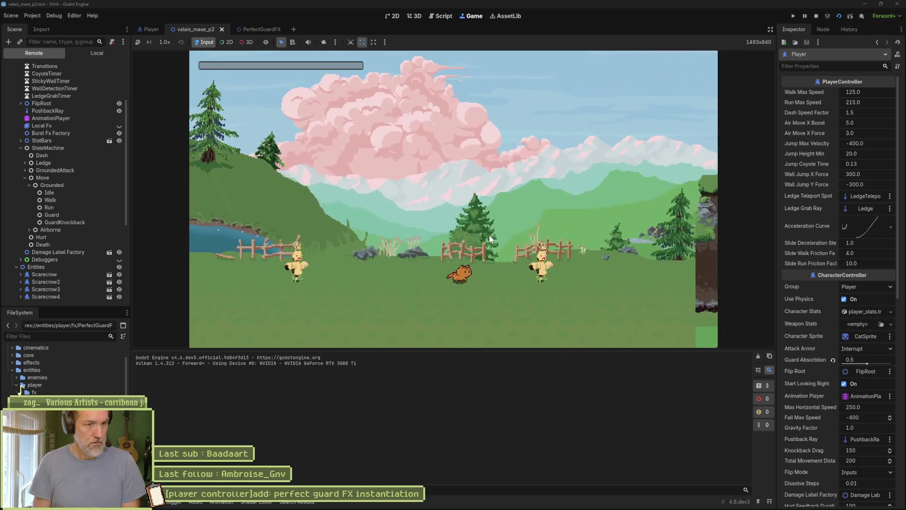
key("shift")
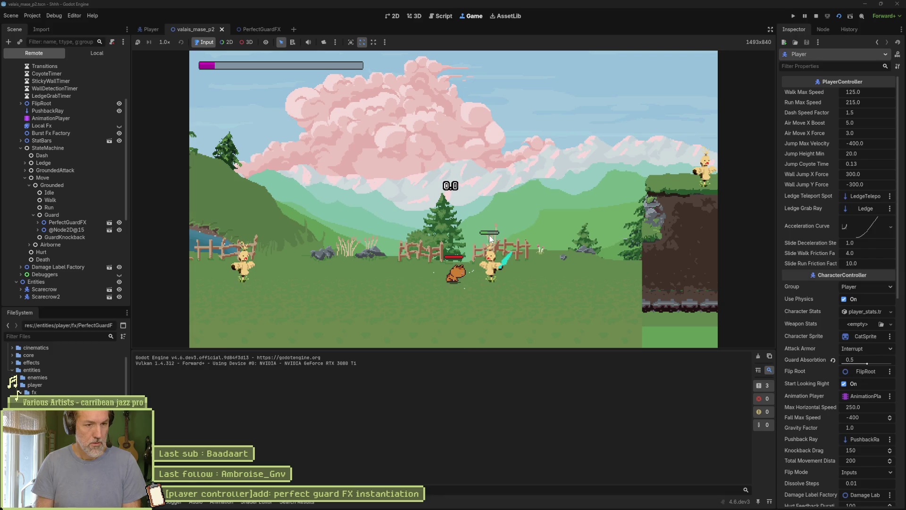
key("shift")
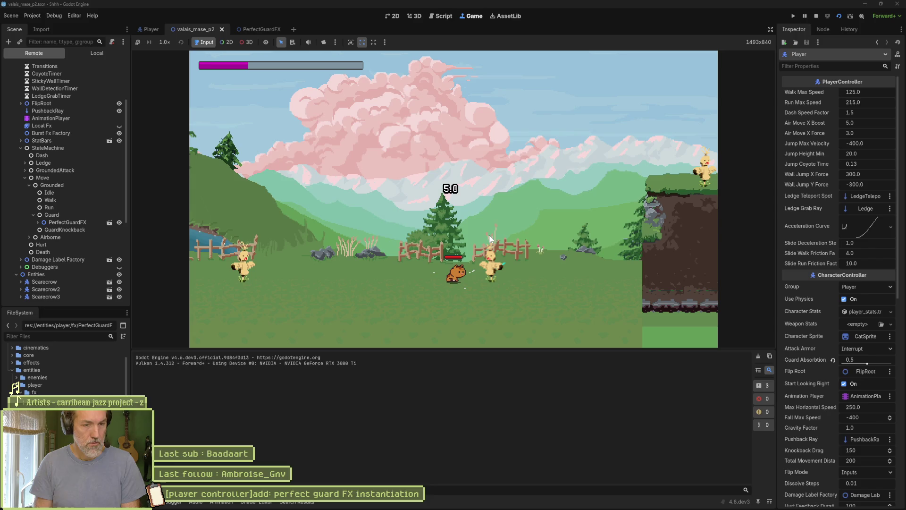
key("F8")
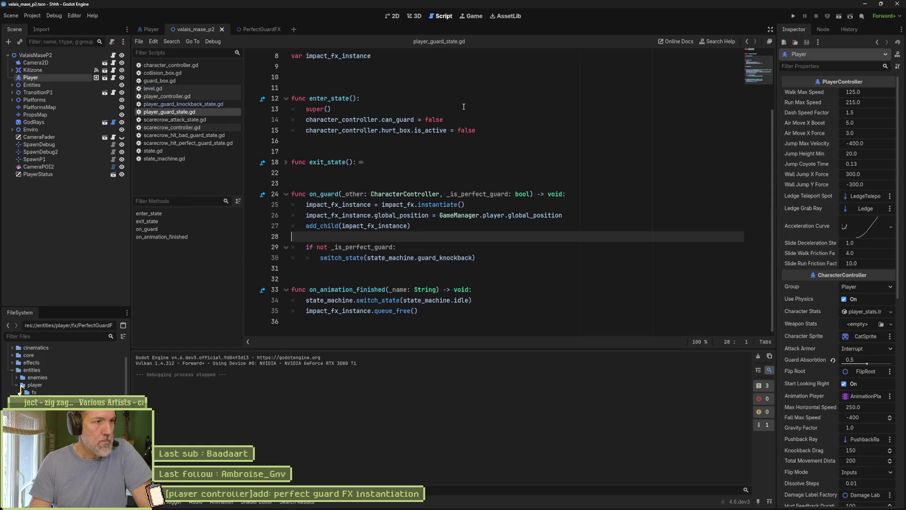
left_click(147, 29)
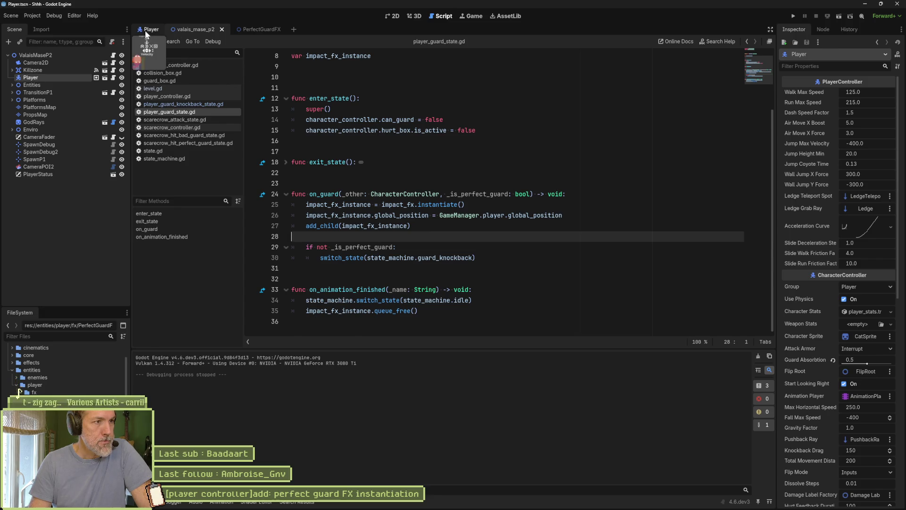
Collapse the Player scene's StateMachine states and compare on_guard's _sender and _other parameters.
left_click(387, 20)
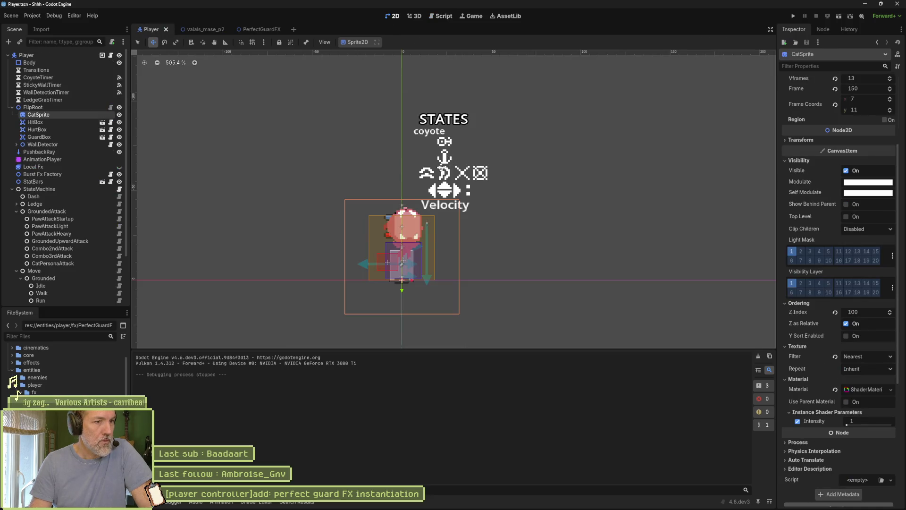
left_click(12, 189)
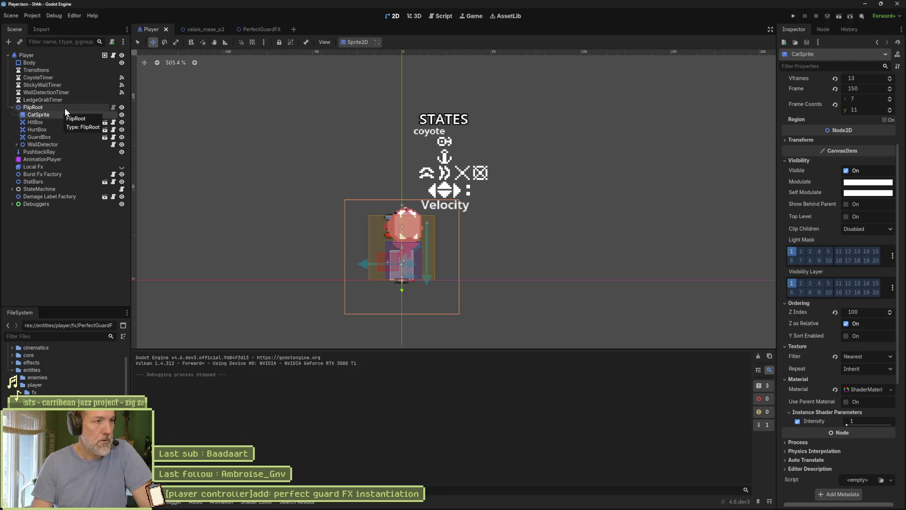
left_click(441, 16)
double_click(355, 194)
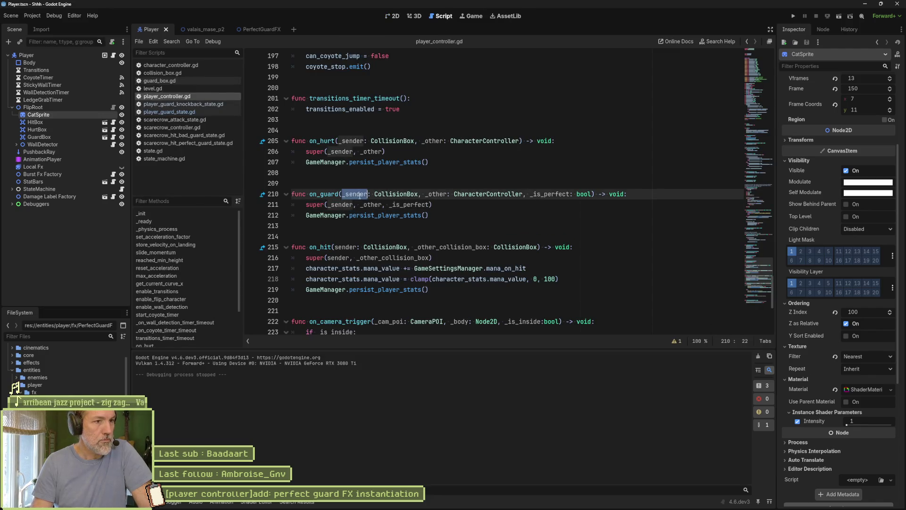
left_click(184, 112)
double_click(353, 194)
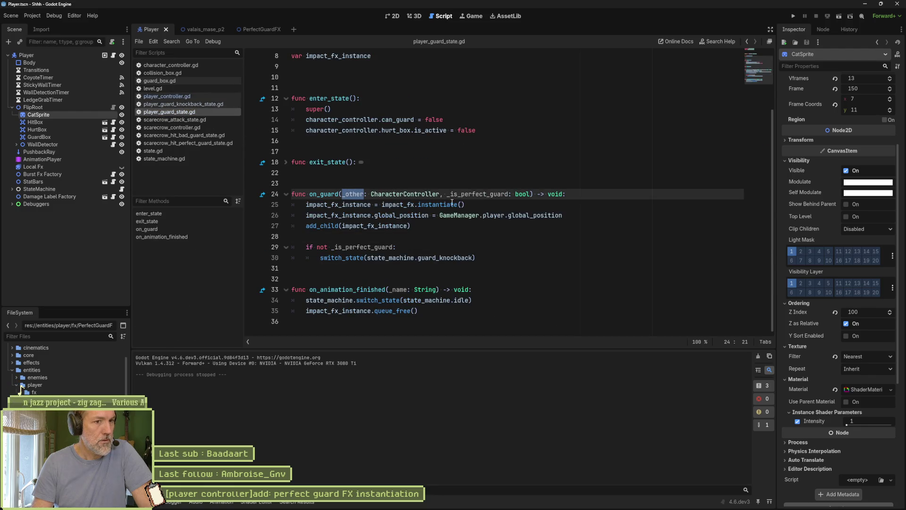
Review the guard state's add_child line, then open character_controller.gd at its on_guard function.
mouse_move(522, 213)
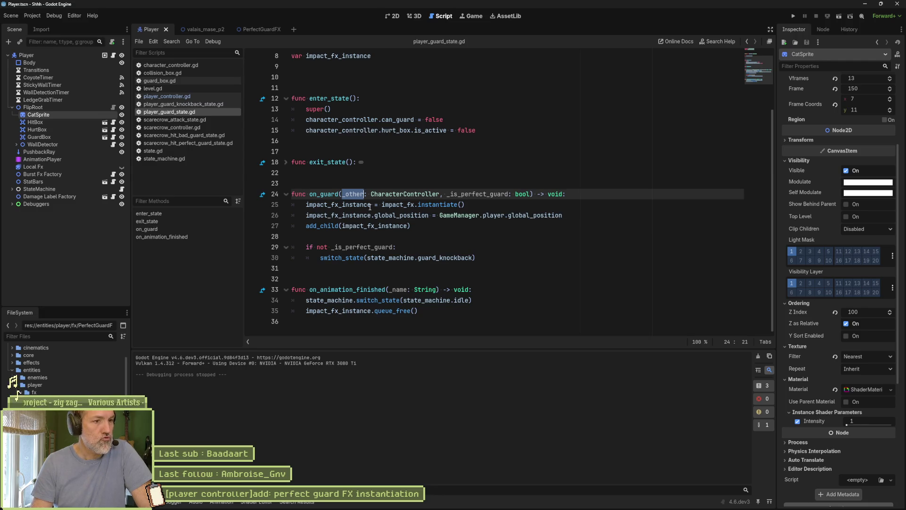
mouse_move(376, 206)
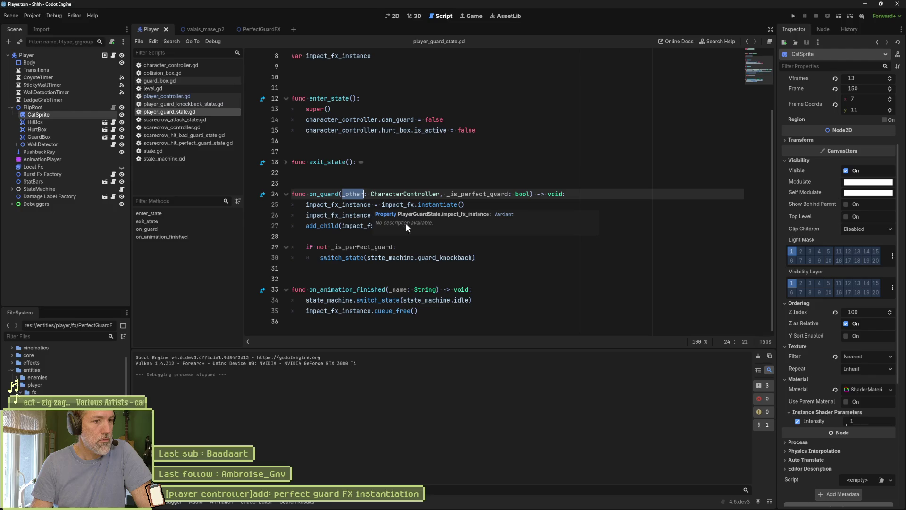
left_click(345, 226)
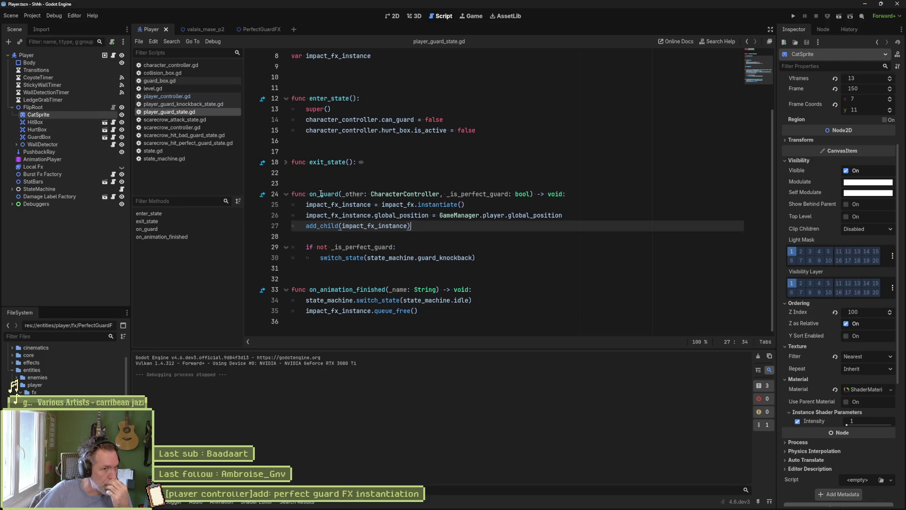
left_click(324, 193)
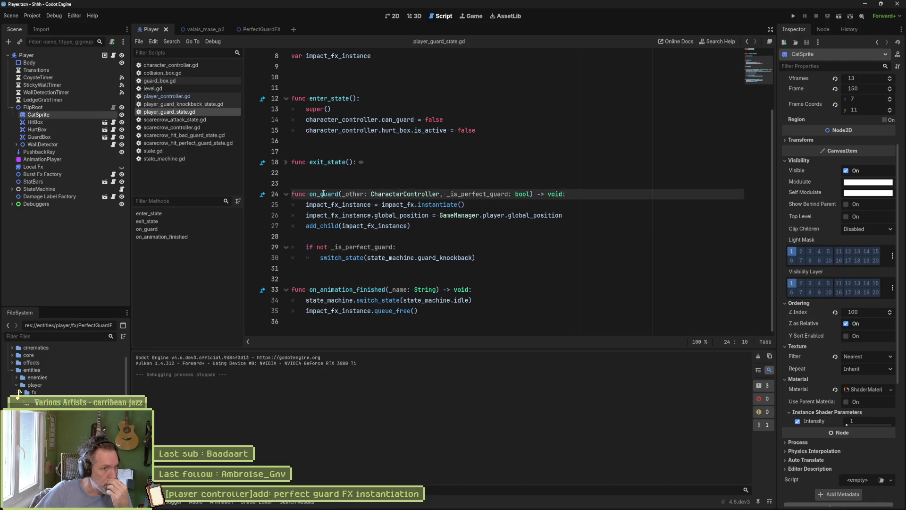
left_click(208, 66)
left_click(171, 296)
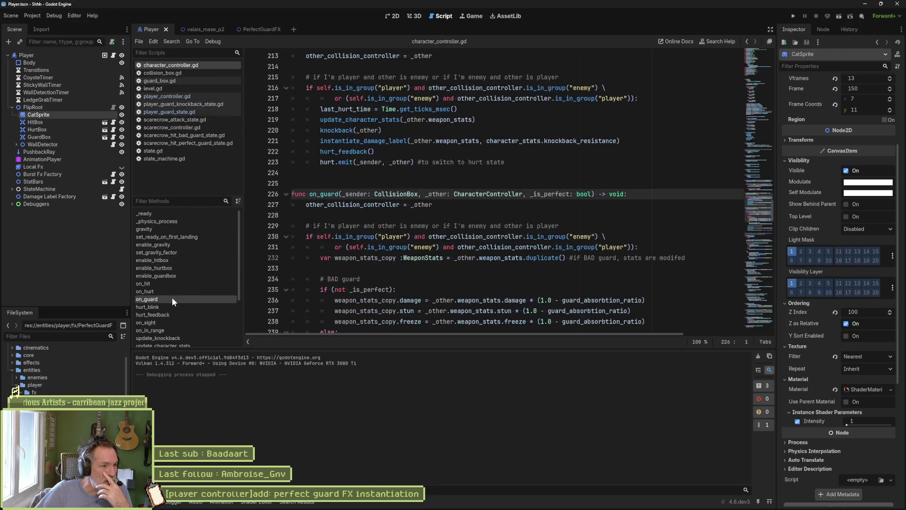
Trace where _sender is used and go to state_machine.gd's on_guard function.
double_click(360, 194)
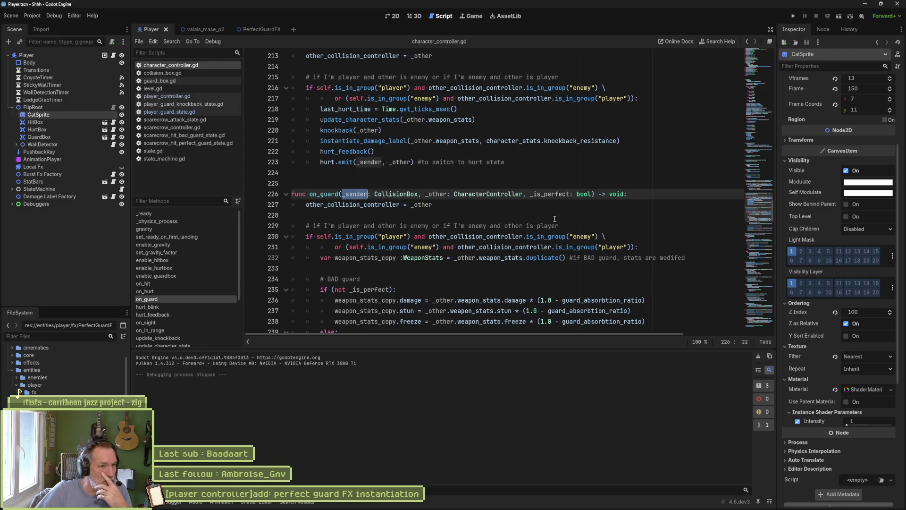
scroll(503, 219, "down", 2)
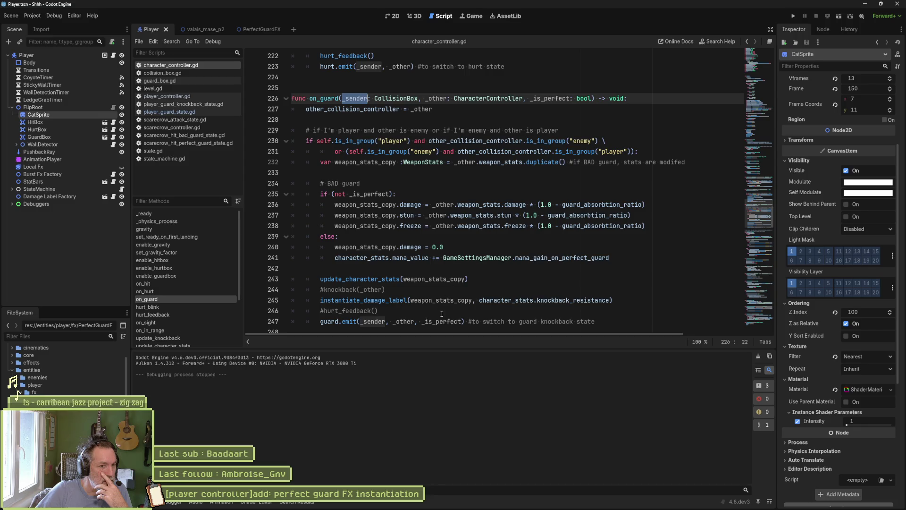
mouse_move(369, 323)
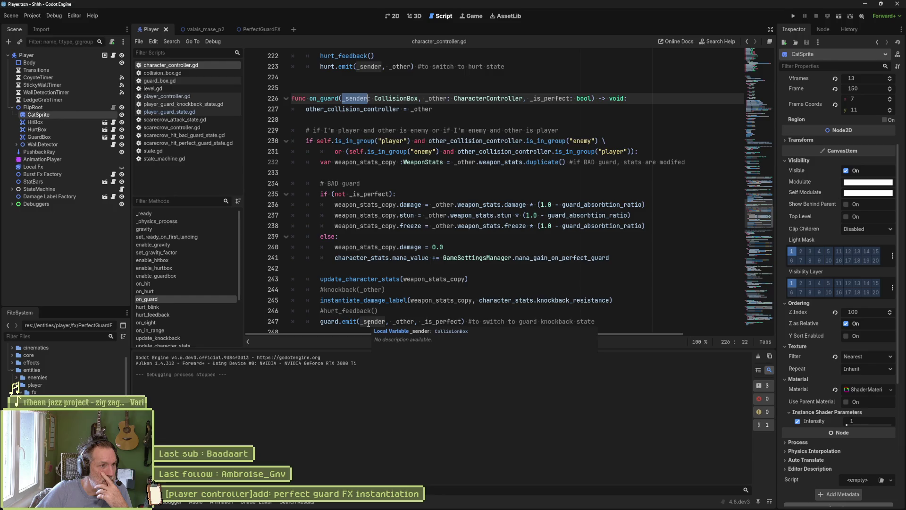
left_click(185, 159)
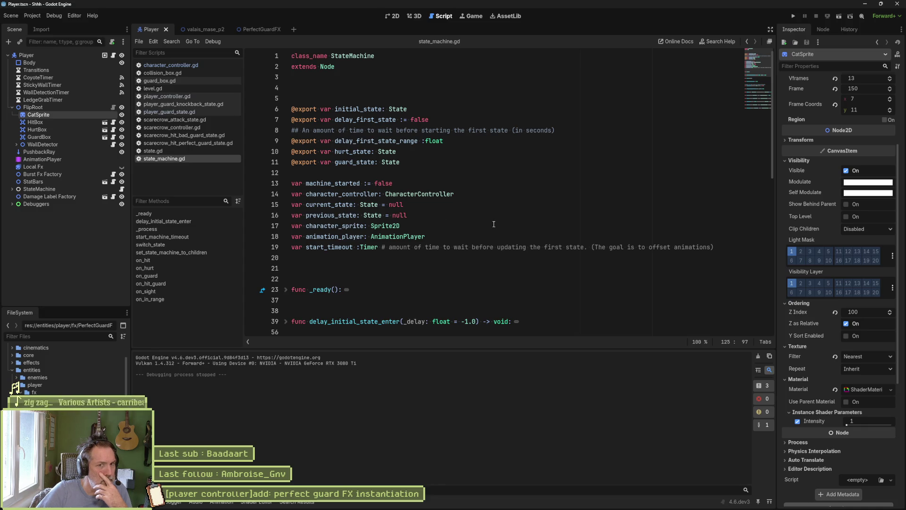
scroll(494, 224, "down", 5)
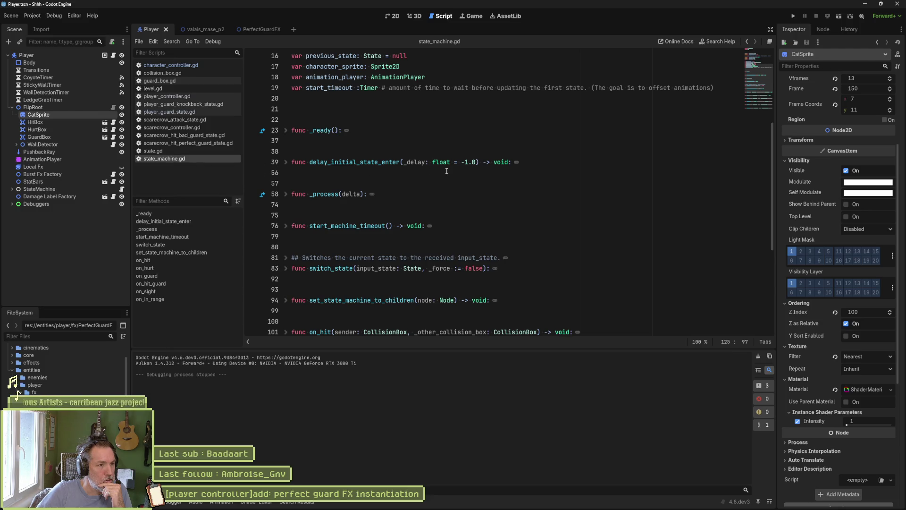
scroll(443, 167, "up", 2)
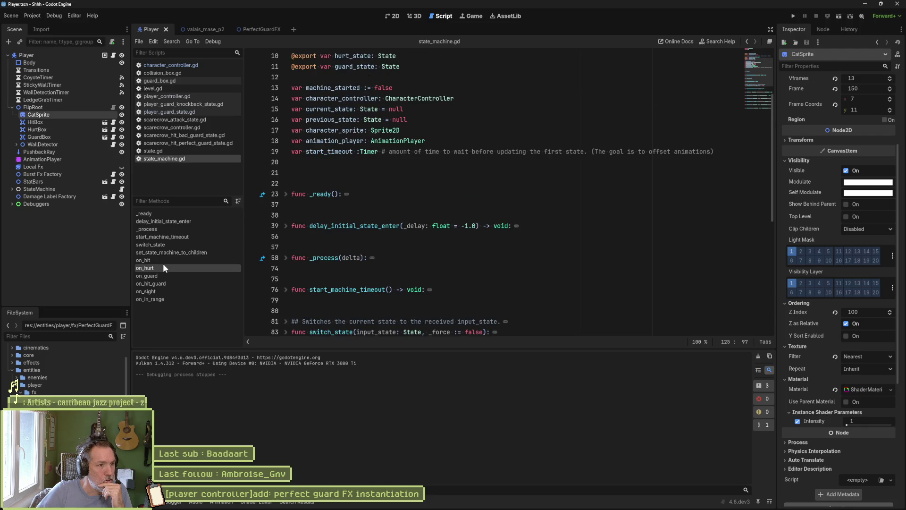
left_click(164, 276)
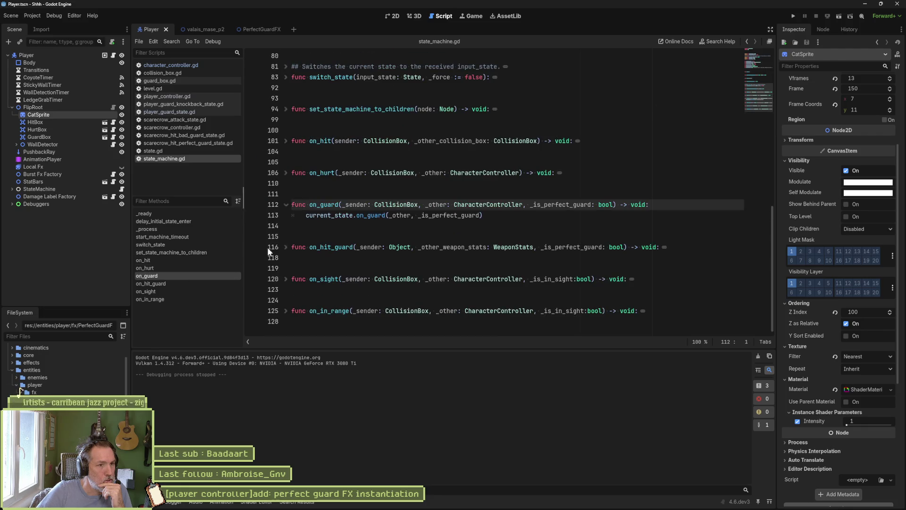
Pass _sender as the first argument of current_state.on_guard and copy the _sender parameter declaration.
left_click(391, 215)
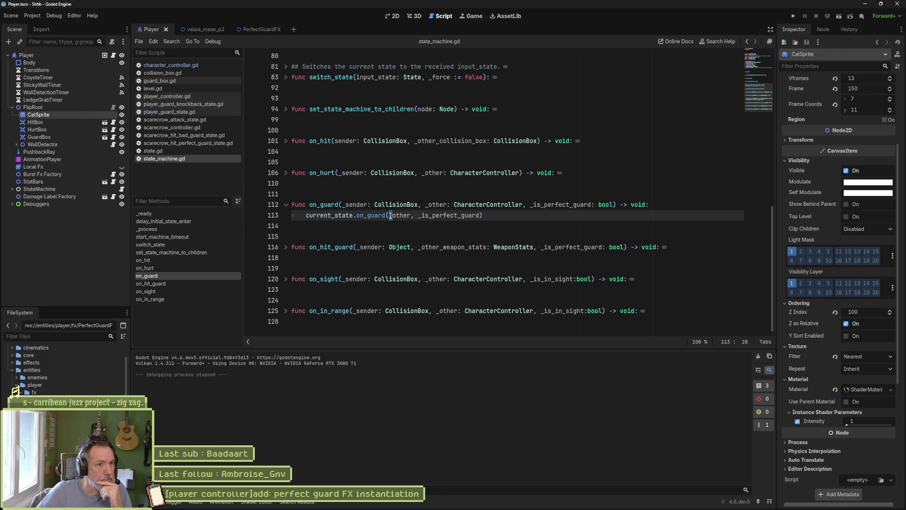
type("_en")
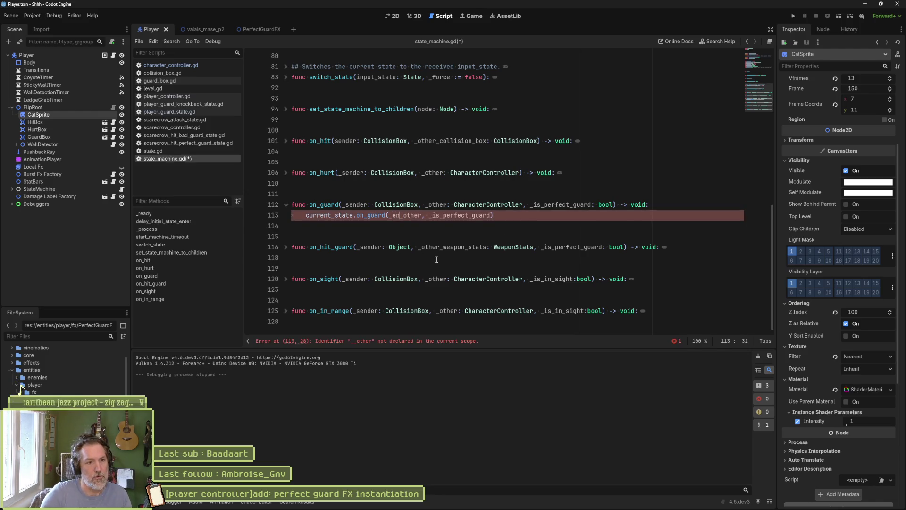
key("Return")
type(",")
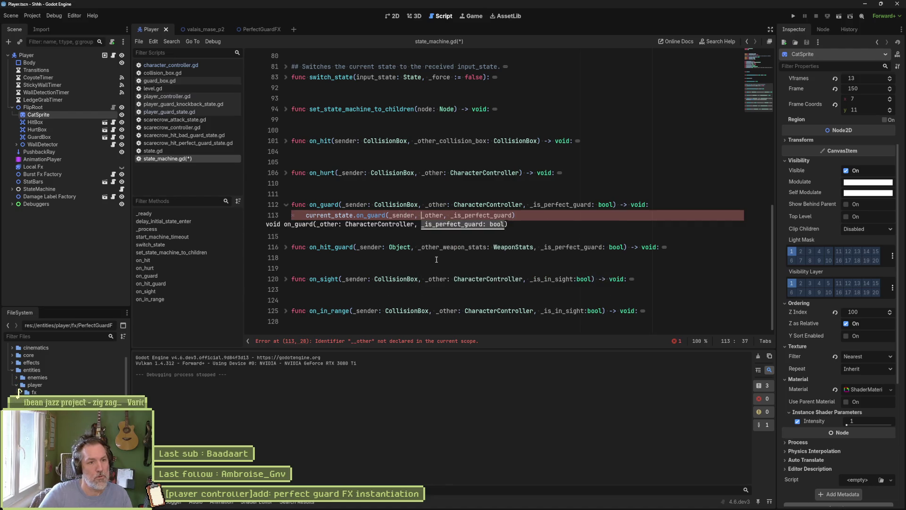
left_click_drag(342, 204, 425, 205)
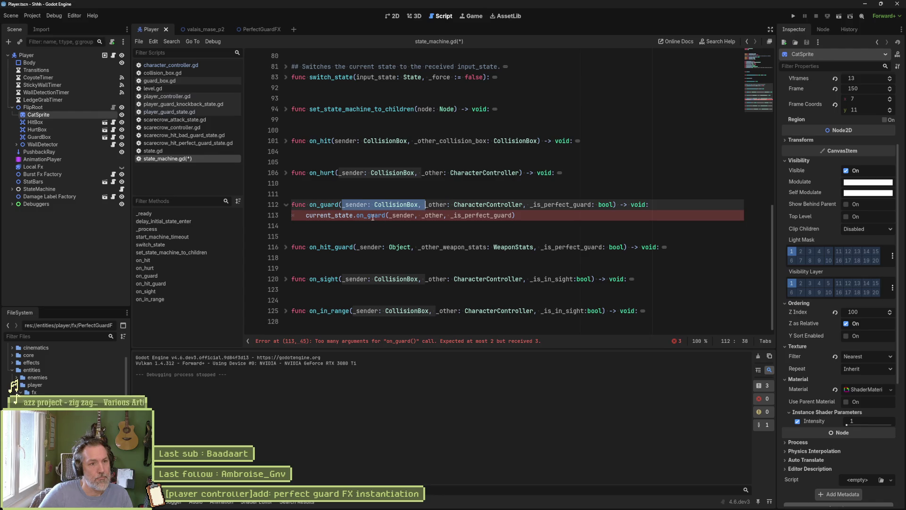
mouse_move(373, 217)
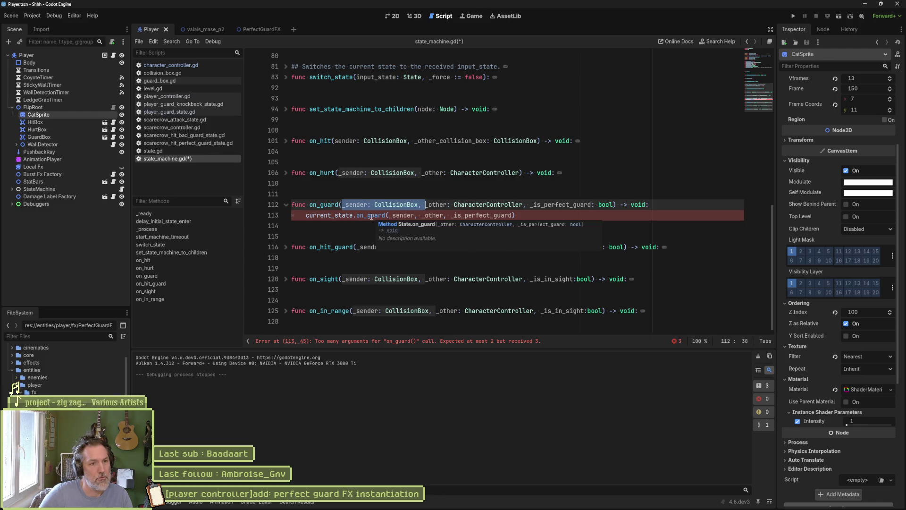
left_click(152, 151)
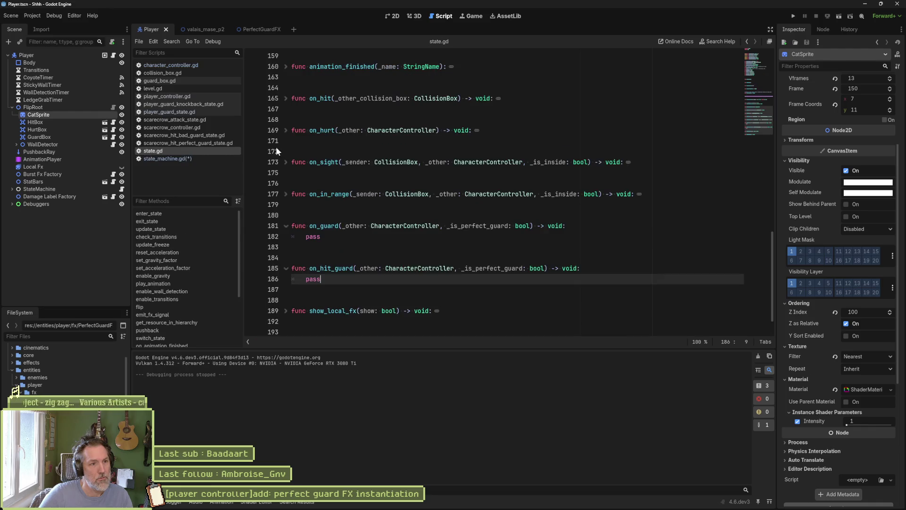
Review state.gd's base on_guard stub, then close state.gd and character_controller.gd.
left_click(755, 58)
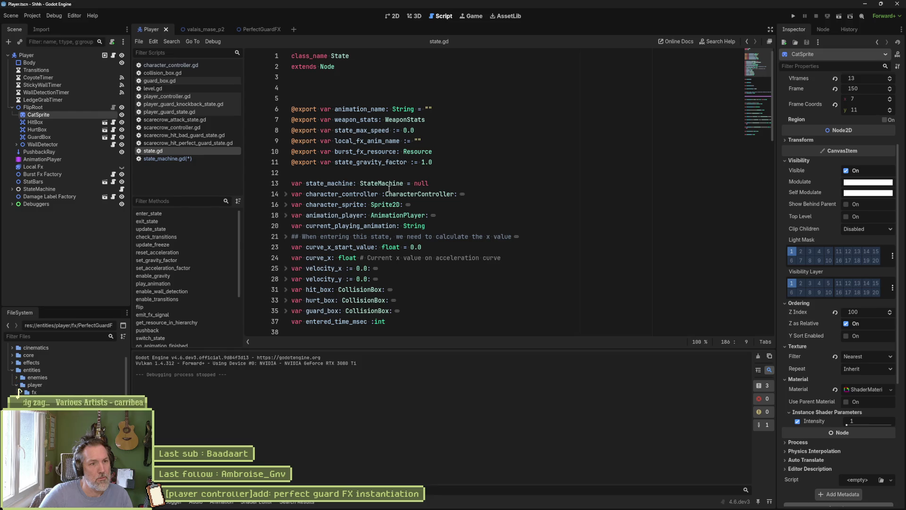
scroll(389, 187, "down", 2)
scroll(406, 219, "down", 4)
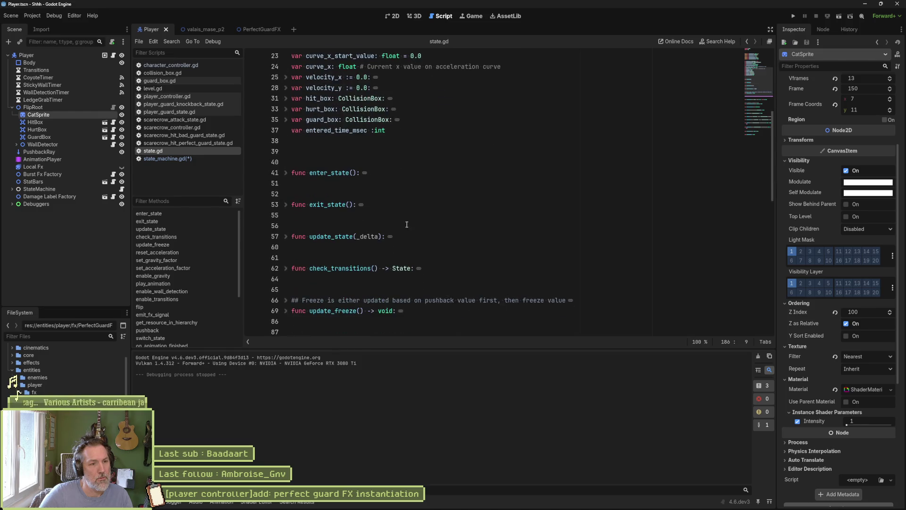
scroll(173, 324, "down", 2)
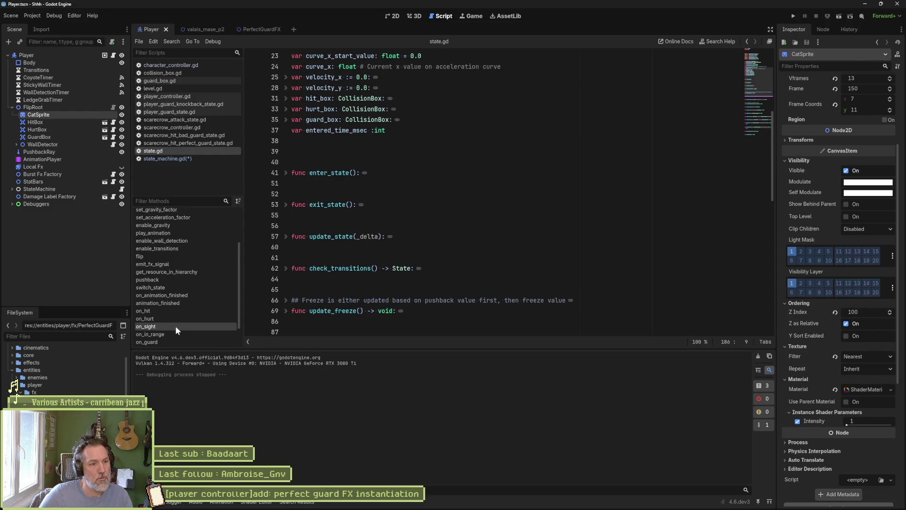
left_click(173, 341)
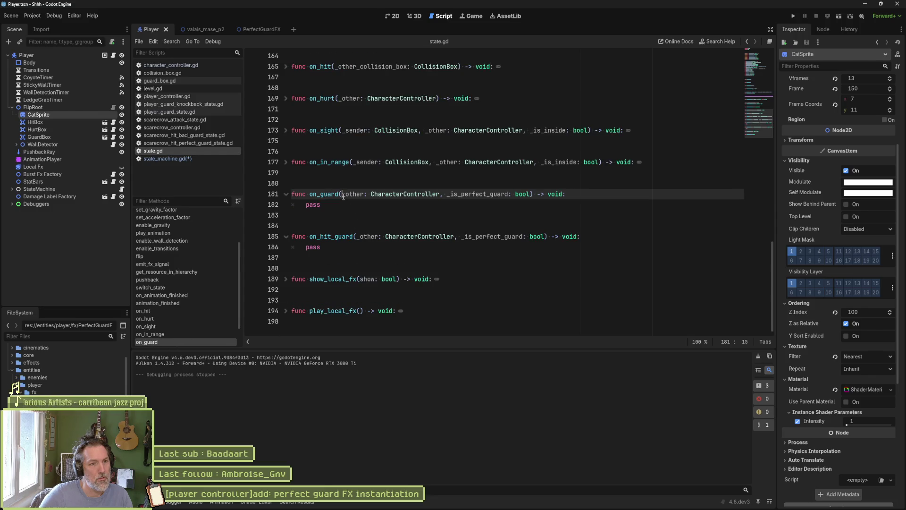
key("ctrl+w")
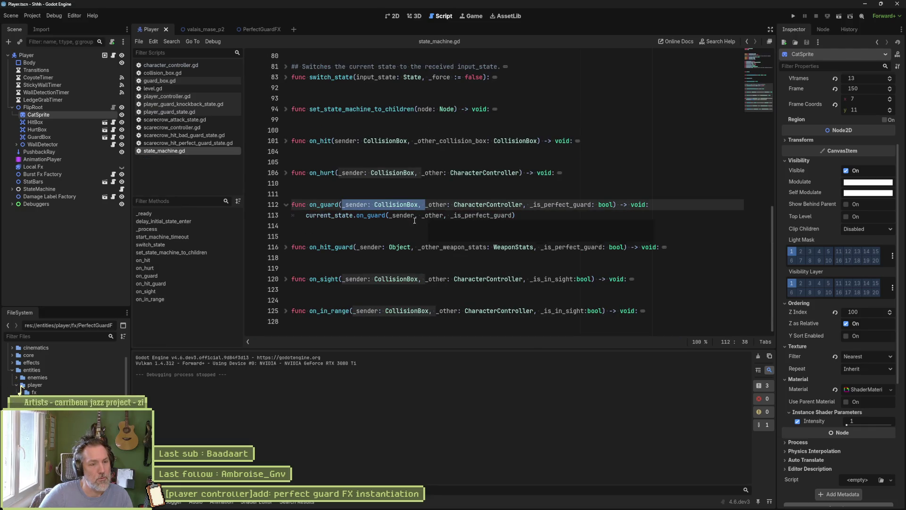
left_click(425, 215, "ctrl")
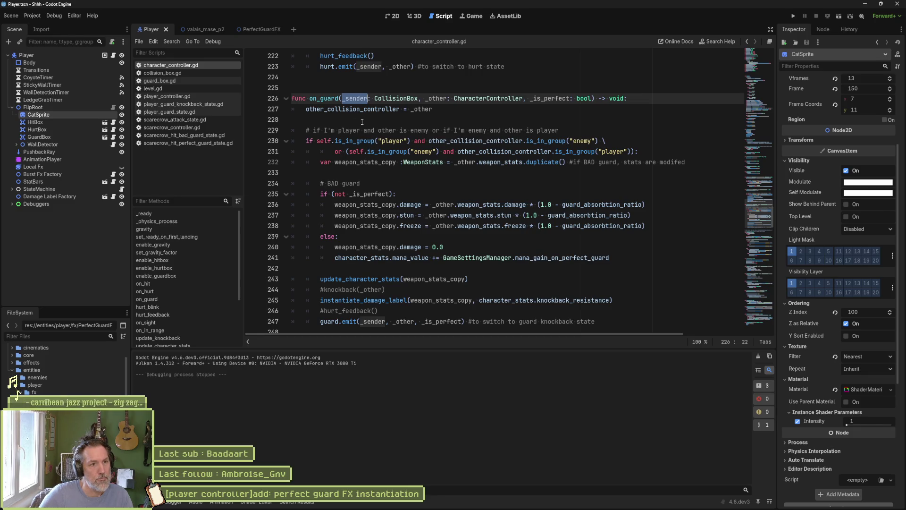
key("ctrl+w")
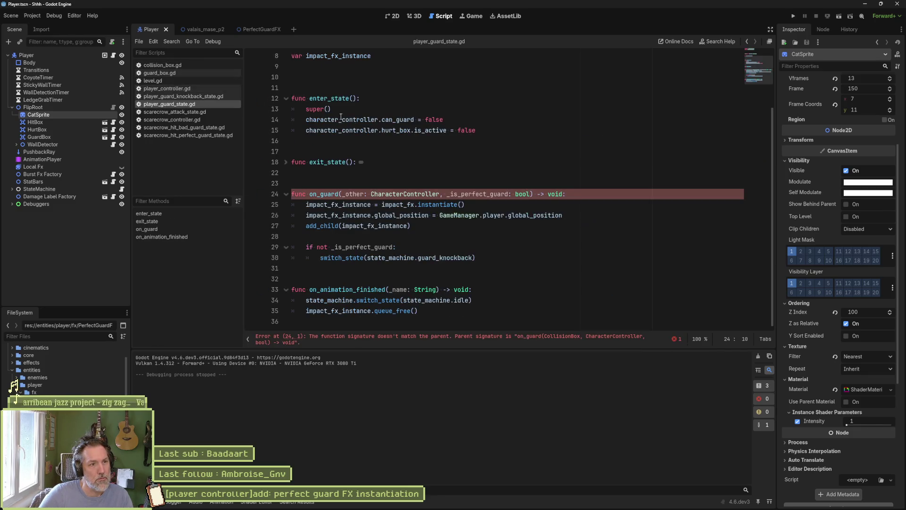
Add a _sender: CollisionBox parameter, spawn the FX at _sender instead of the player, and test in valais_mase_p2.
left_click(341, 194)
type("_sender: CollisionBox,")
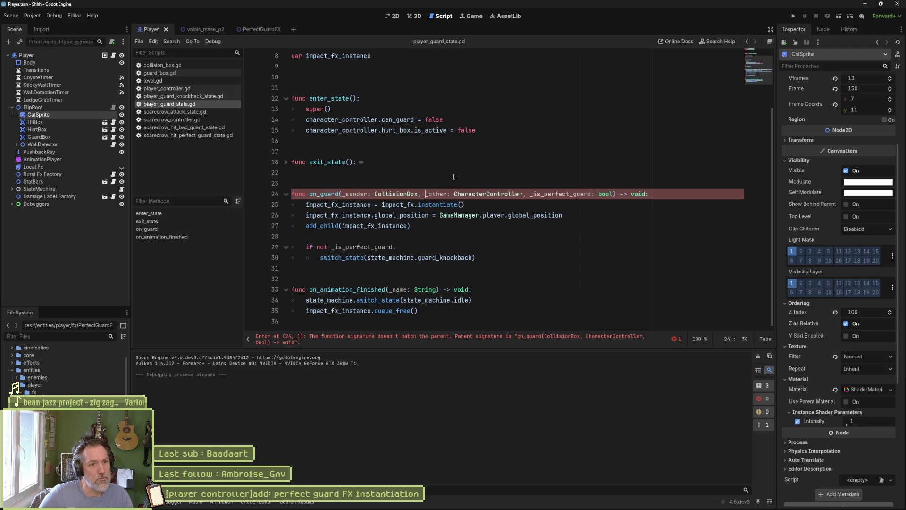
key("ctrl+s")
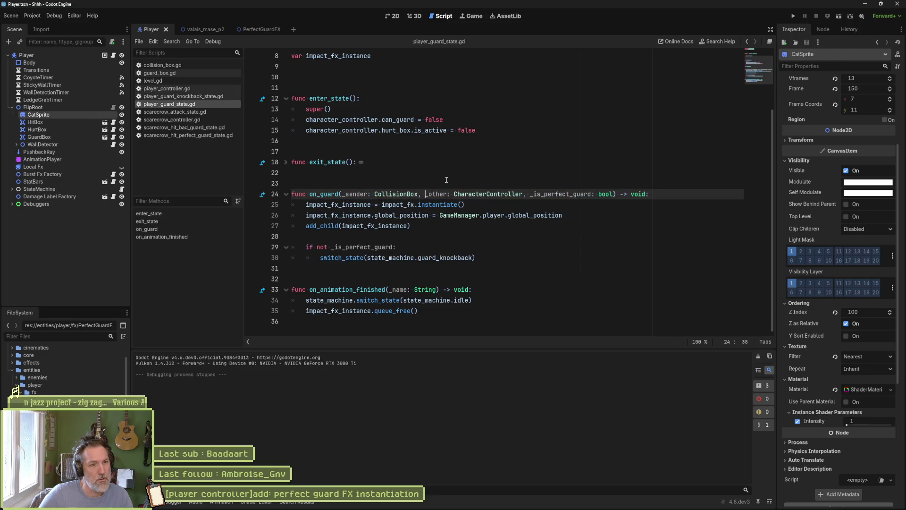
double_click(360, 194)
key("ctrl+c")
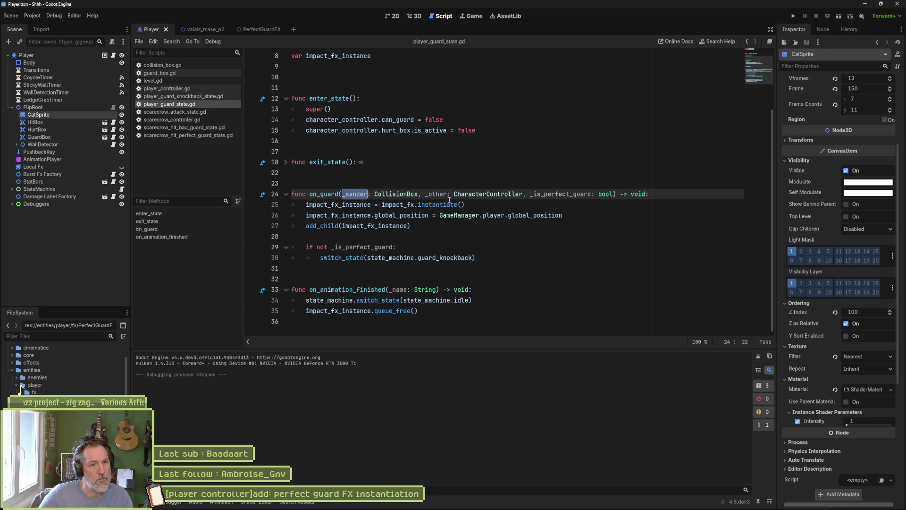
double_click(456, 215)
key("ctrl+v")
key("ctrl+s")
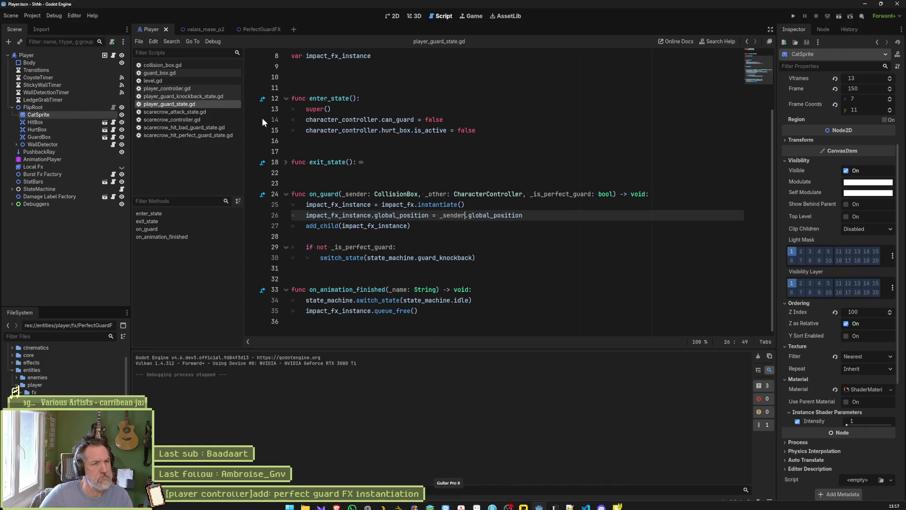
left_click(205, 30)
key("F6")
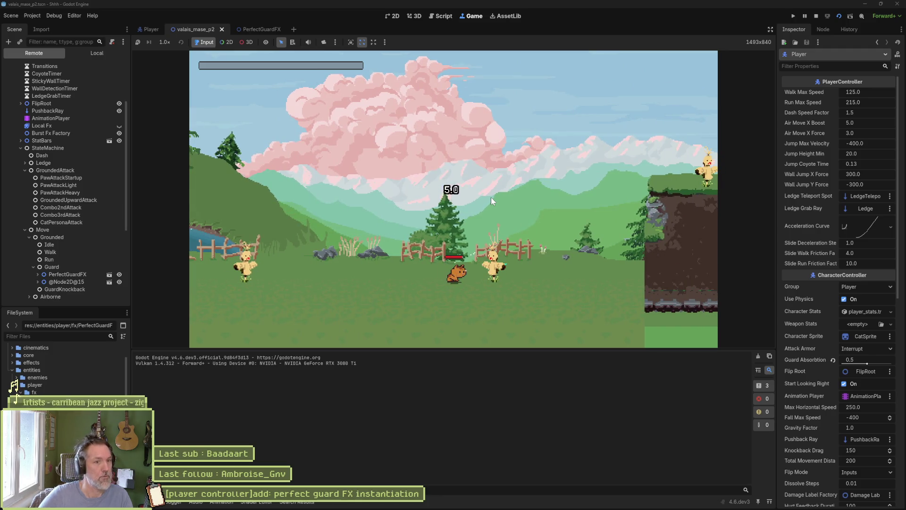
Stop the test run and give the PerfectGuardFX scene's root a Z Index of 1000.
key("F8")
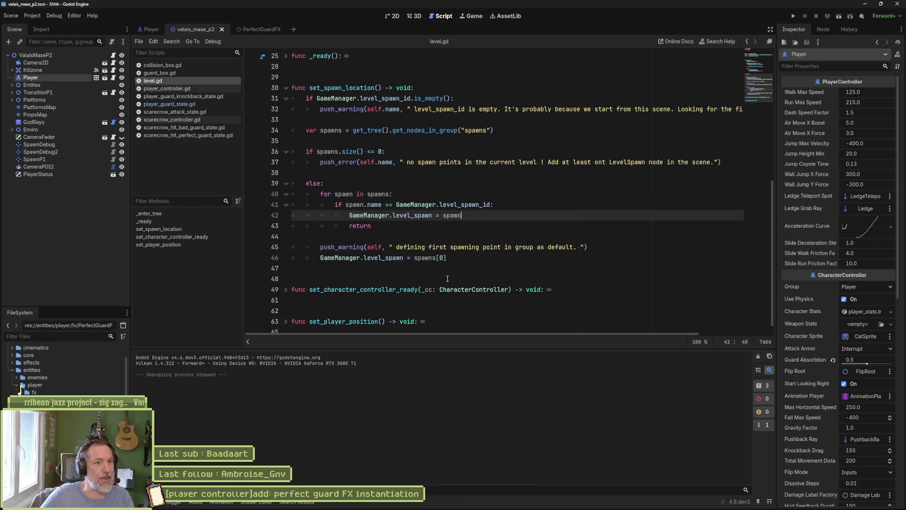
left_click(259, 30)
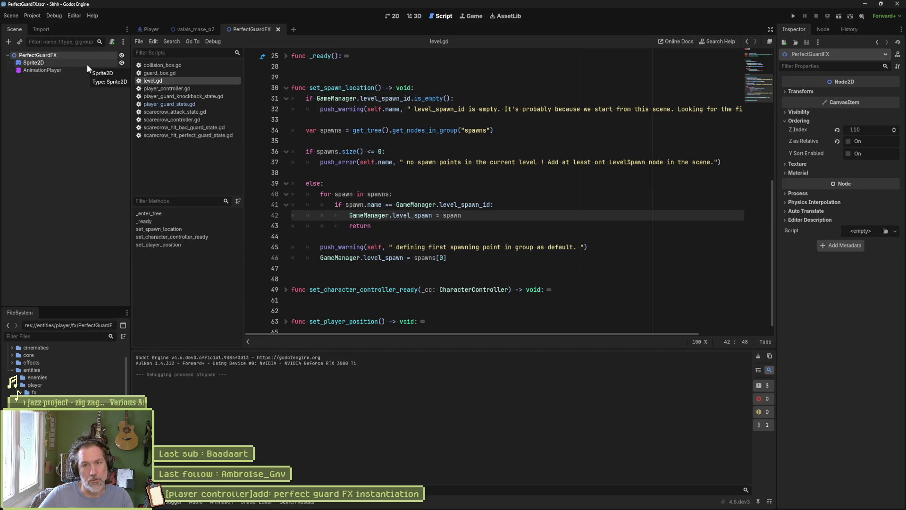
double_click(869, 129)
type("1000")
key("Return")
mouse_move(516, 507)
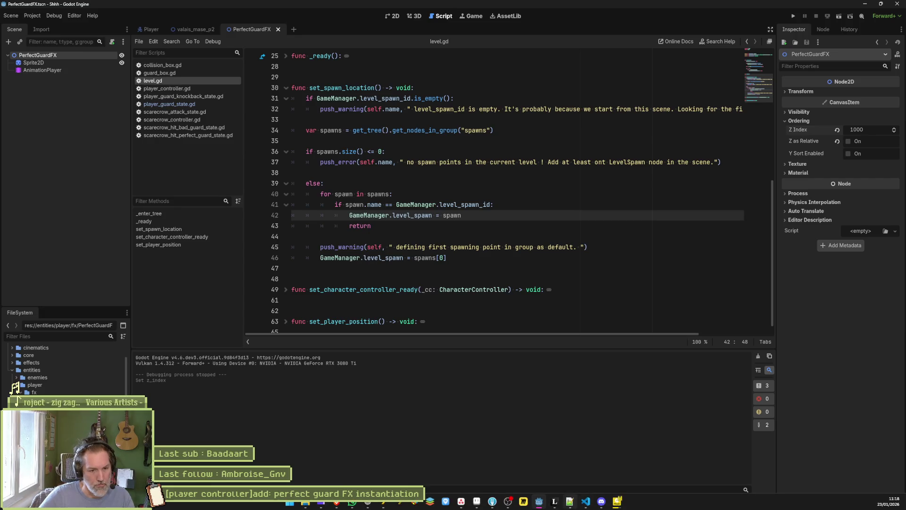
left_click(477, 501)
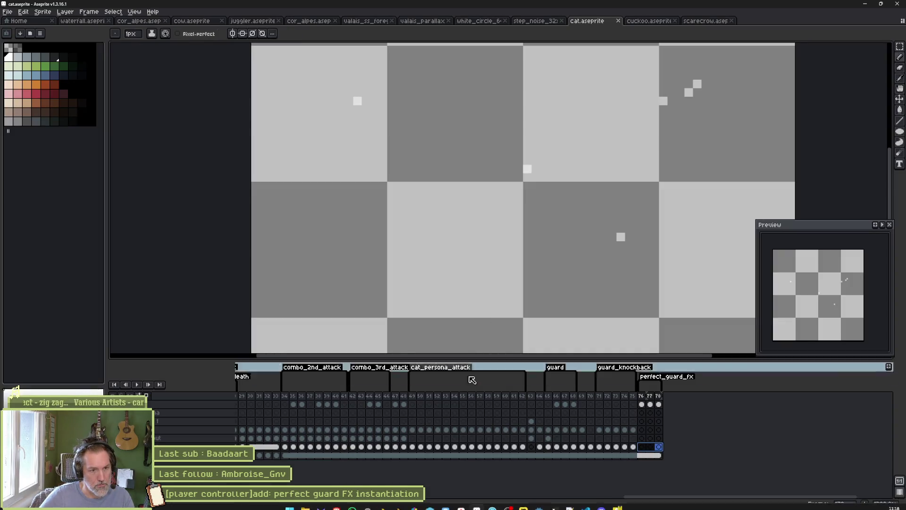
Duplicate perfect_guard_fx frame 76 as frame 77 and paint a 33px white disc over it.
left_click(642, 405)
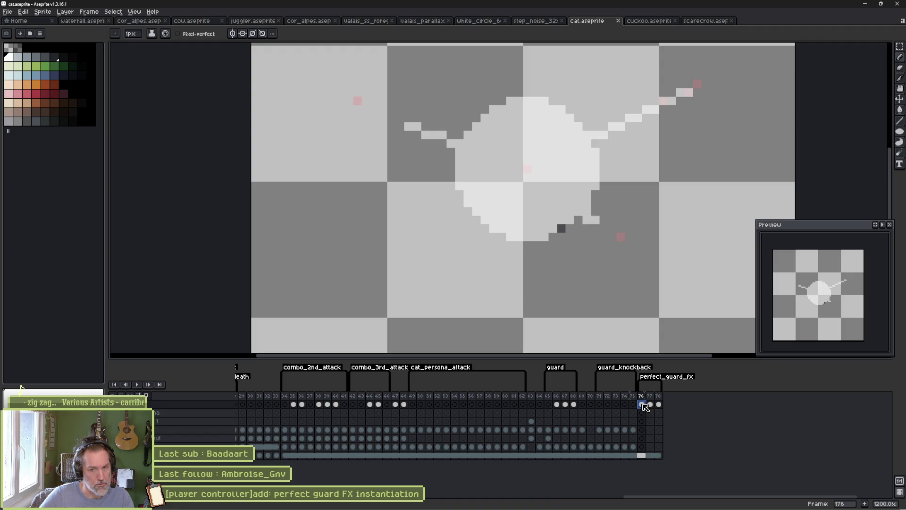
left_click(651, 404)
left_click(643, 405)
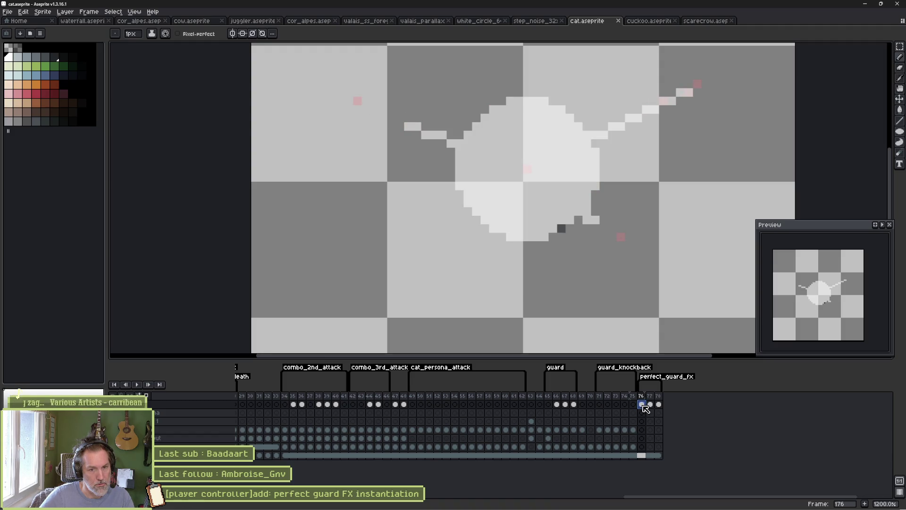
key("alt+n")
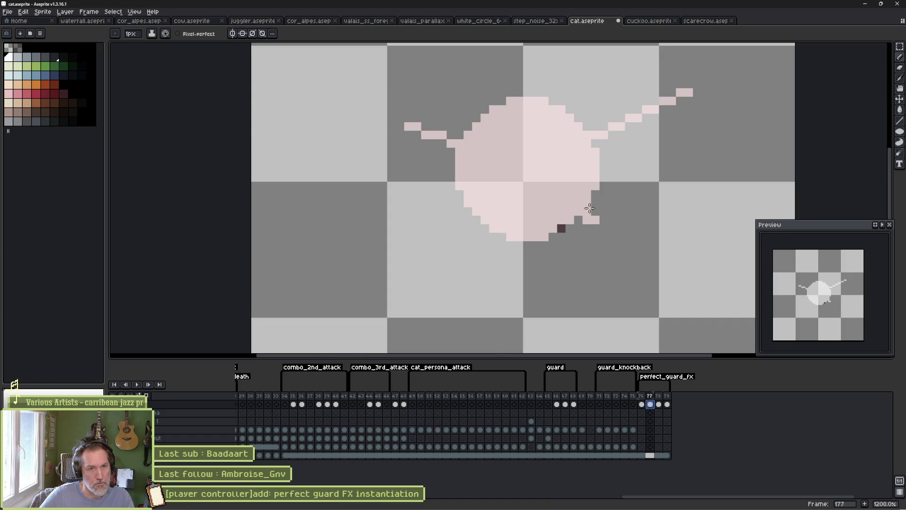
scroll(590, 212, "up", 1)
scroll(559, 207, "down", 4)
scroll(547, 198, "up", 10)
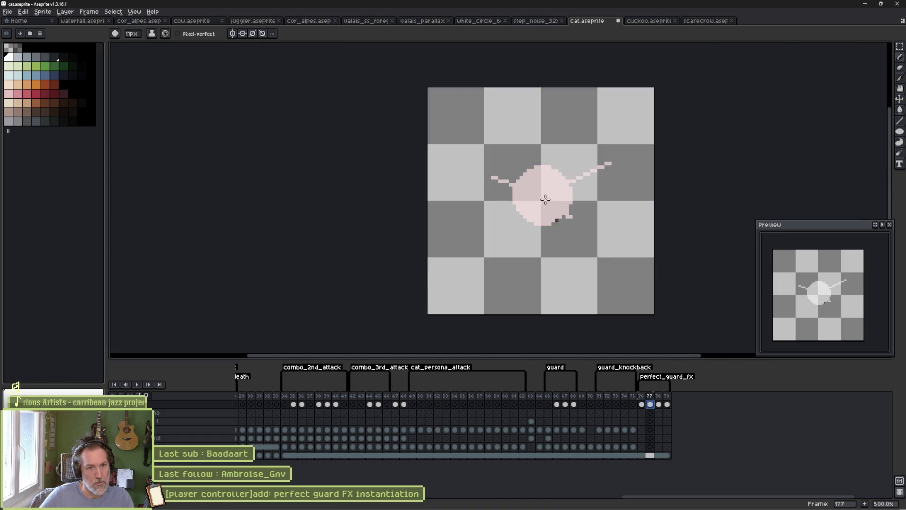
scroll(542, 199, "up", 4)
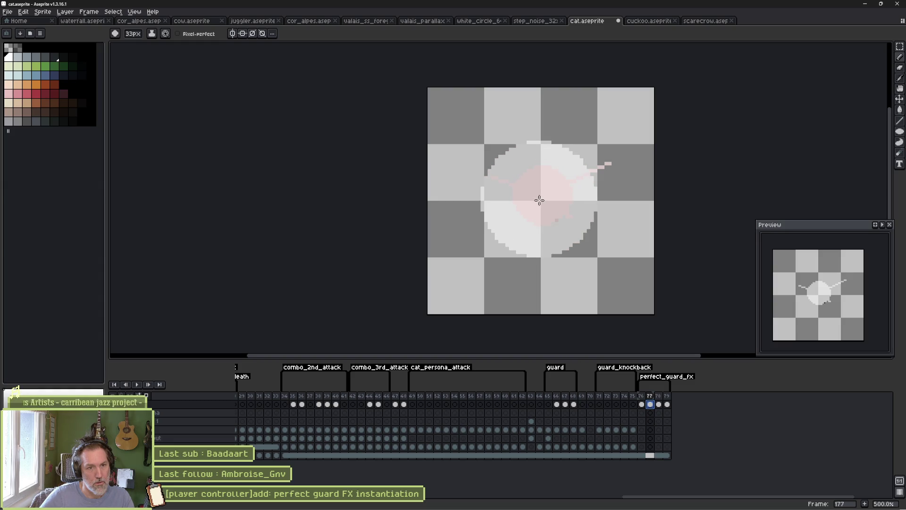
left_click(543, 198)
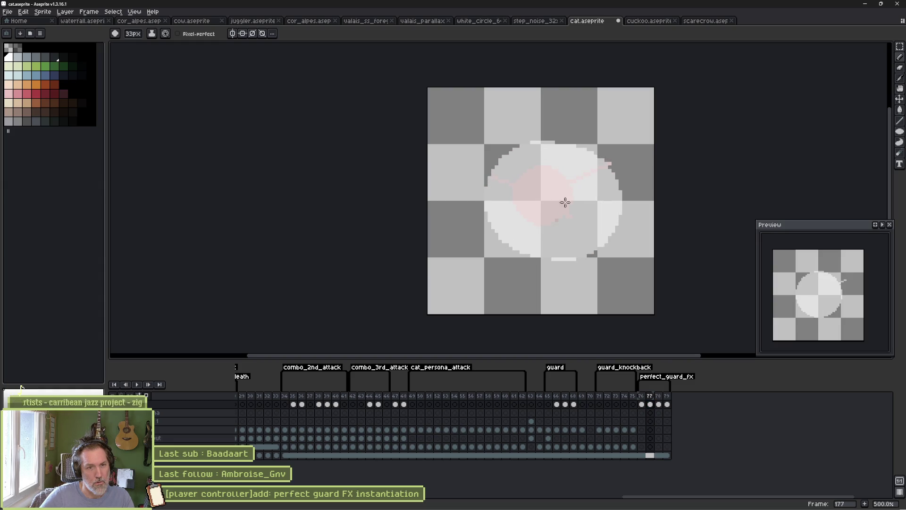